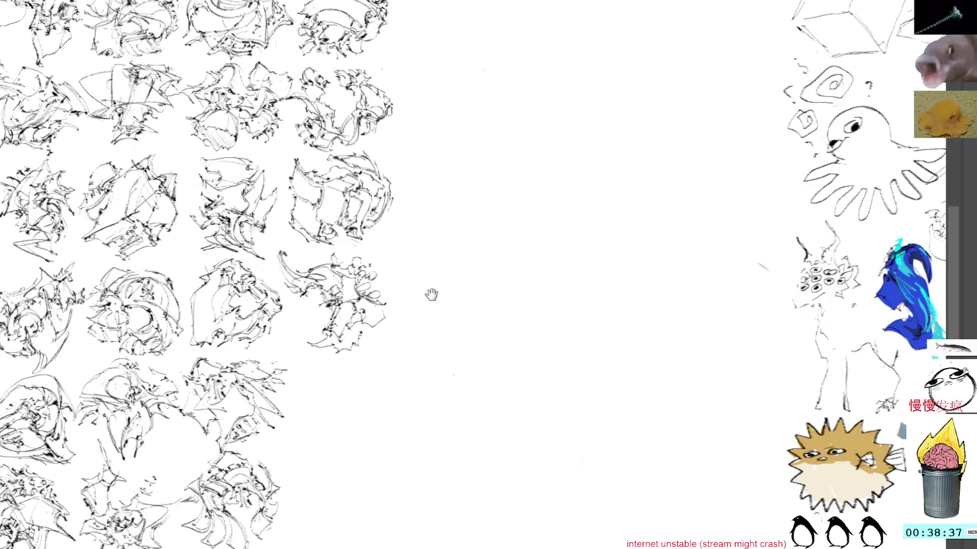
Bring open white canvas right of the thumbnail grid into view and paste to start a new sketch.
{"action": "left_click_drag", "start_coordinate": [435, 292], "coordinate": [405, 253]}
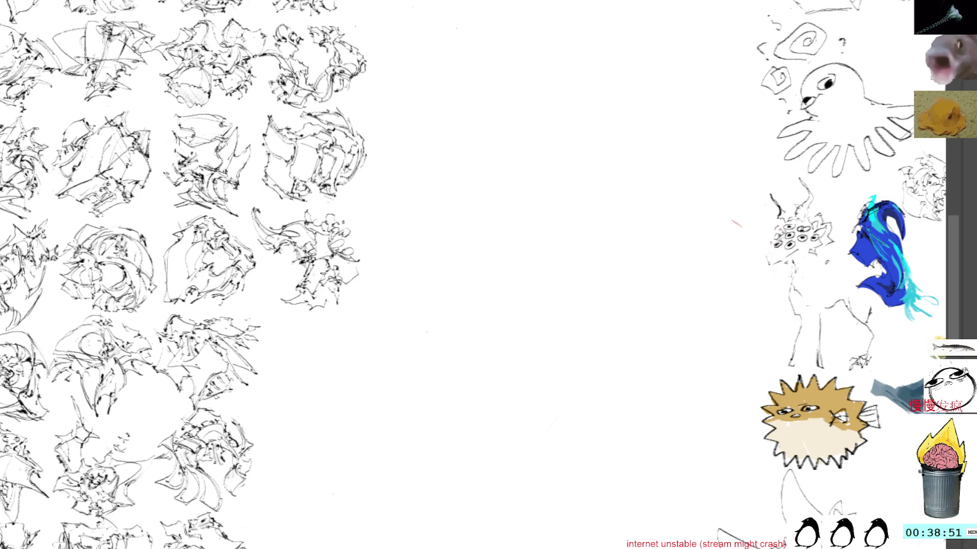
{"action": "mouse_move", "coordinate": [356, 240]}
{"action": "left_mouse_down"}
{"action": "mouse_move", "coordinate": [366, 256]}
{"action": "mouse_move", "coordinate": [360, 279]}
{"action": "mouse_move", "coordinate": [350, 266]}
{"action": "left_mouse_up"}
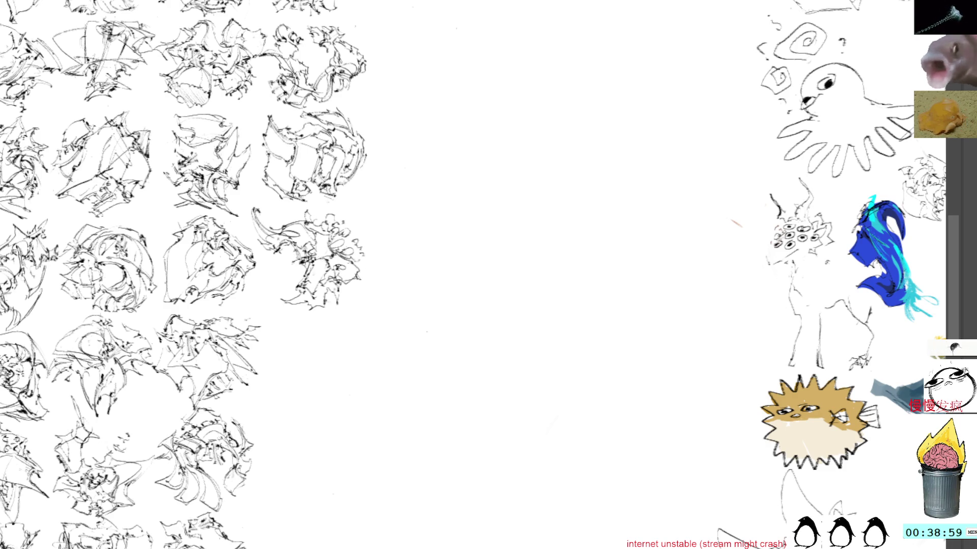
{"action": "left_click_drag", "start_coordinate": [383, 301], "coordinate": [350, 256]}
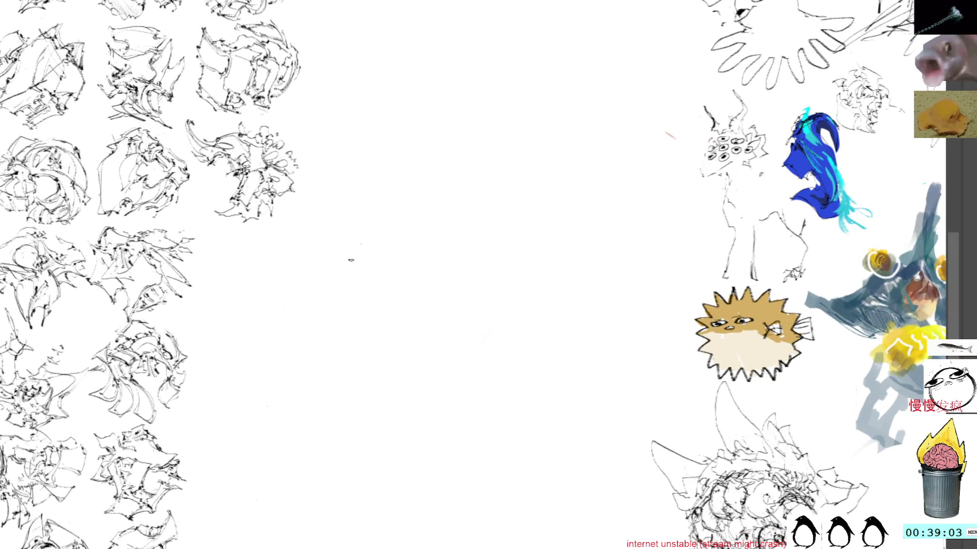
{"action": "key", "text": "ctrl+v"}
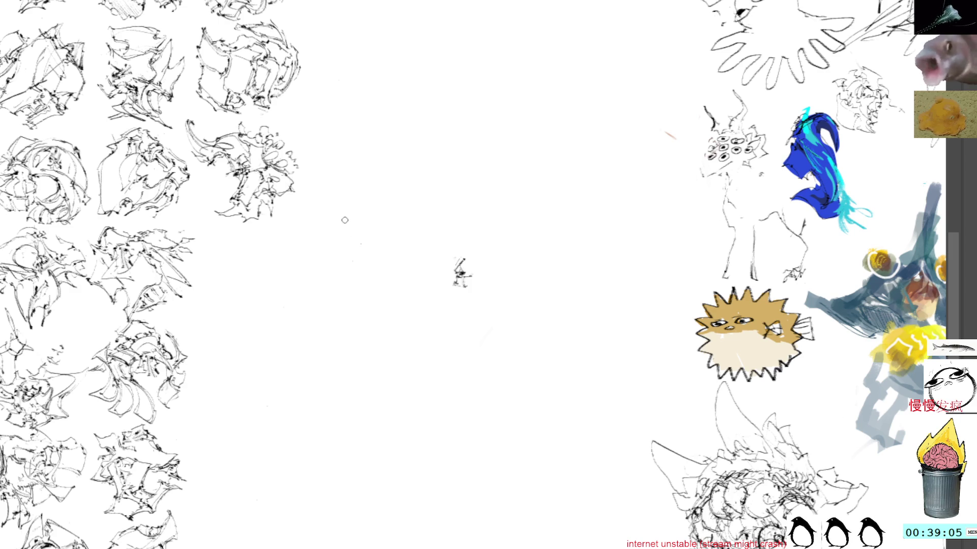
Sketch the first strokes of a small creature and transform it further left with Ctrl+T.
{"action": "left_click_drag", "start_coordinate": [438, 269], "coordinate": [454, 280]}
{"action": "mouse_move", "coordinate": [427, 244]}
{"action": "left_mouse_down"}
{"action": "mouse_move", "coordinate": [450, 286]}
{"action": "mouse_move", "coordinate": [449, 267]}
{"action": "mouse_move", "coordinate": [455, 278]}
{"action": "left_mouse_up"}
{"action": "left_click_drag", "start_coordinate": [453, 279], "coordinate": [461, 285]}
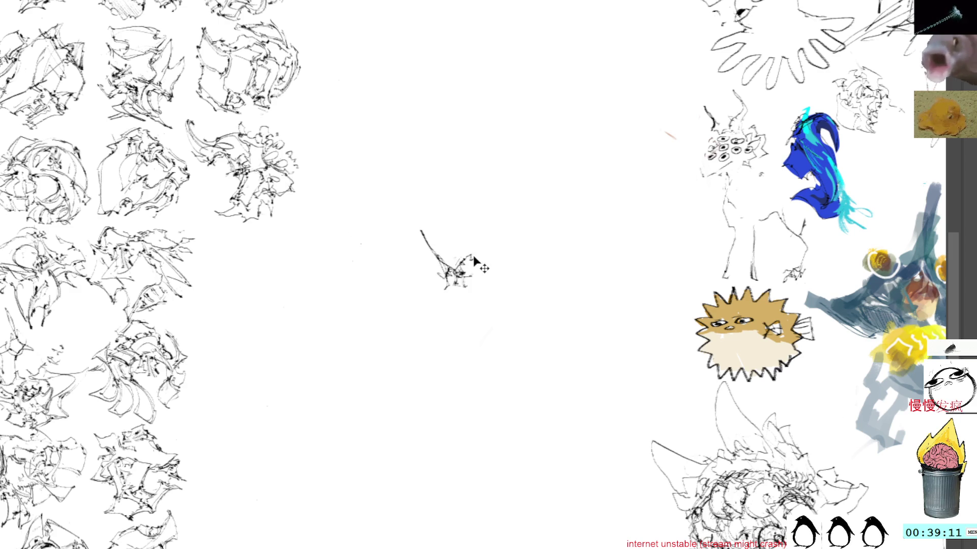
{"action": "key", "text": "ctrl+t"}
{"action": "left_click_drag", "start_coordinate": [439, 263], "coordinate": [305, 279]}
{"action": "key", "text": "Return"}
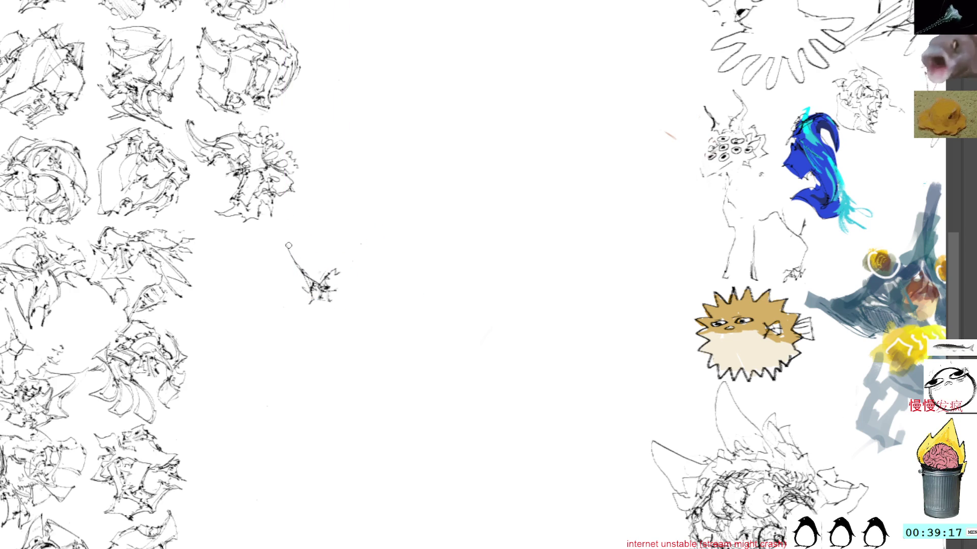
Grow the sketch into a spiky horned creature head with diagonal, body and right-edge strokes.
{"action": "mouse_move", "coordinate": [286, 244]}
{"action": "left_mouse_down"}
{"action": "mouse_move", "coordinate": [318, 275]}
{"action": "mouse_move", "coordinate": [305, 267]}
{"action": "mouse_move", "coordinate": [348, 260]}
{"action": "mouse_move", "coordinate": [357, 242]}
{"action": "mouse_move", "coordinate": [360, 284]}
{"action": "mouse_move", "coordinate": [336, 284]}
{"action": "left_mouse_up"}
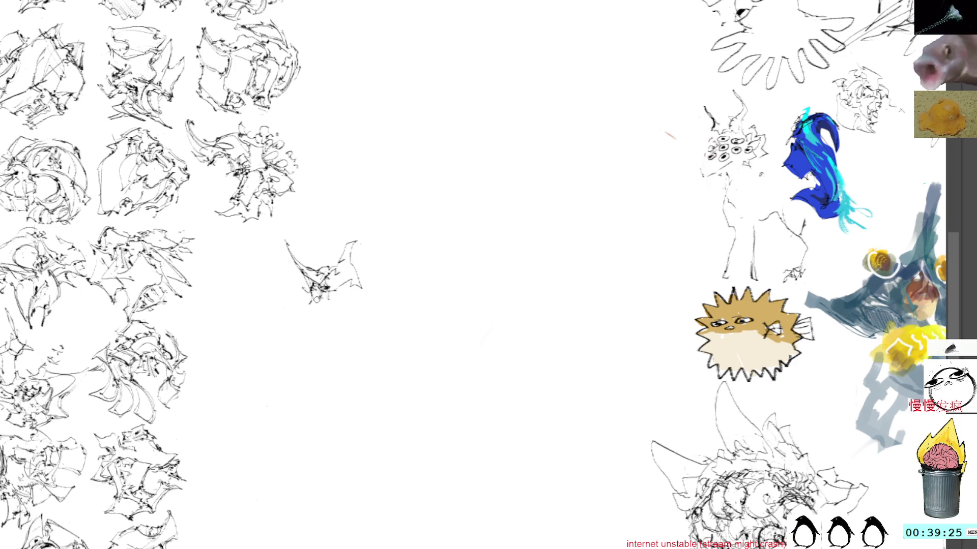
{"action": "mouse_move", "coordinate": [315, 299]}
{"action": "left_mouse_down"}
{"action": "mouse_move", "coordinate": [312, 319]}
{"action": "mouse_move", "coordinate": [327, 333]}
{"action": "mouse_move", "coordinate": [321, 296]}
{"action": "mouse_move", "coordinate": [339, 294]}
{"action": "left_mouse_up"}
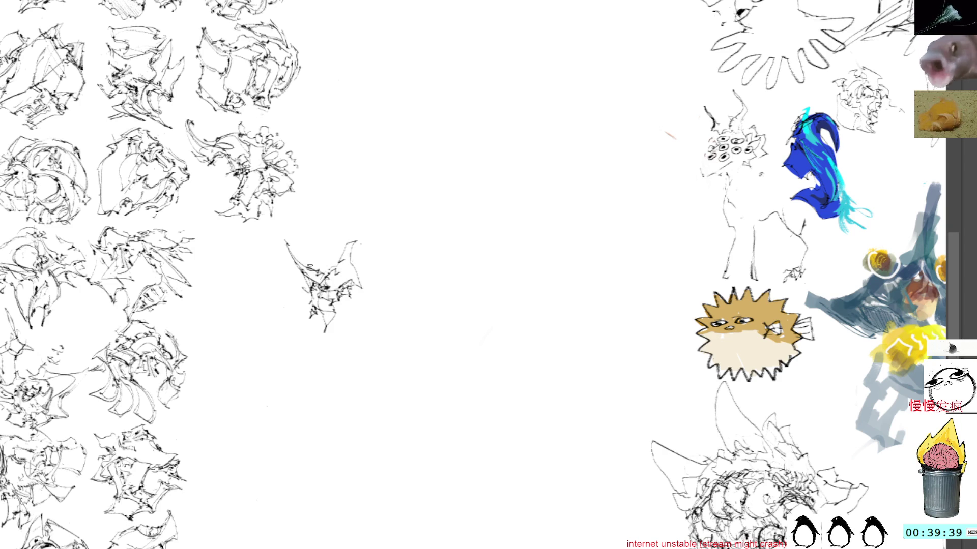
{"action": "mouse_move", "coordinate": [302, 260]}
{"action": "left_mouse_down"}
{"action": "mouse_move", "coordinate": [310, 266]}
{"action": "mouse_move", "coordinate": [309, 253]}
{"action": "mouse_move", "coordinate": [331, 248]}
{"action": "mouse_move", "coordinate": [343, 260]}
{"action": "left_mouse_up"}
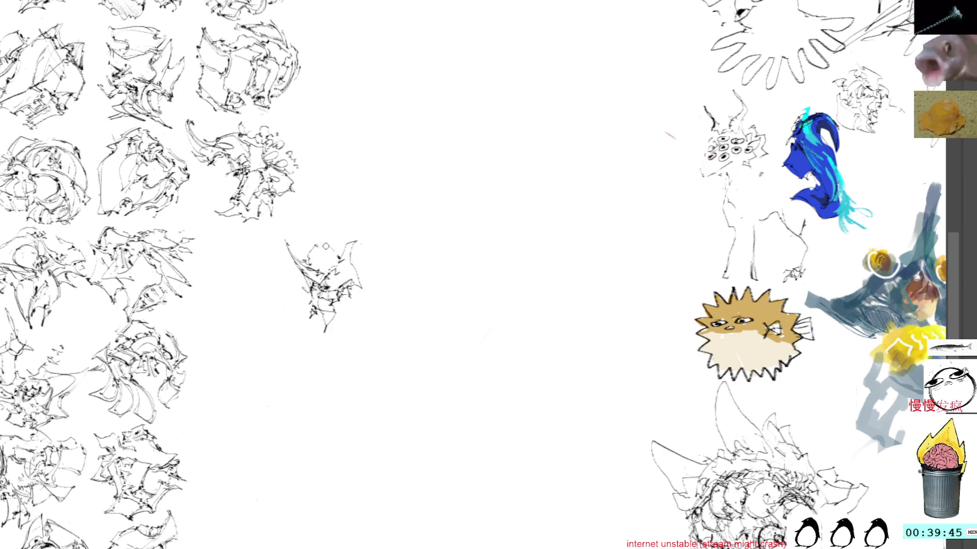
{"action": "left_click_drag", "start_coordinate": [352, 247], "coordinate": [367, 272]}
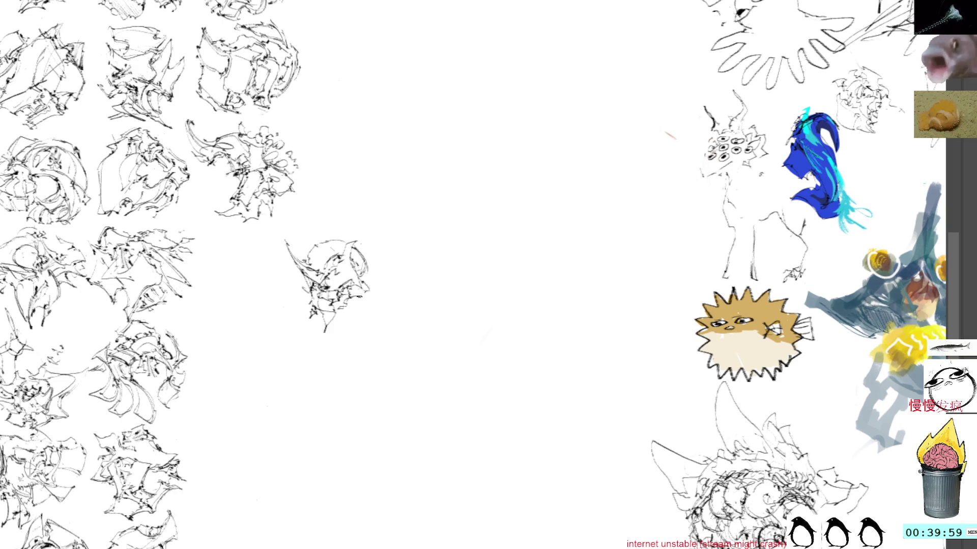
{"action": "mouse_move", "coordinate": [365, 279]}
{"action": "left_mouse_down"}
{"action": "mouse_move", "coordinate": [372, 290]}
{"action": "mouse_move", "coordinate": [363, 258]}
{"action": "mouse_move", "coordinate": [371, 269]}
{"action": "left_mouse_up"}
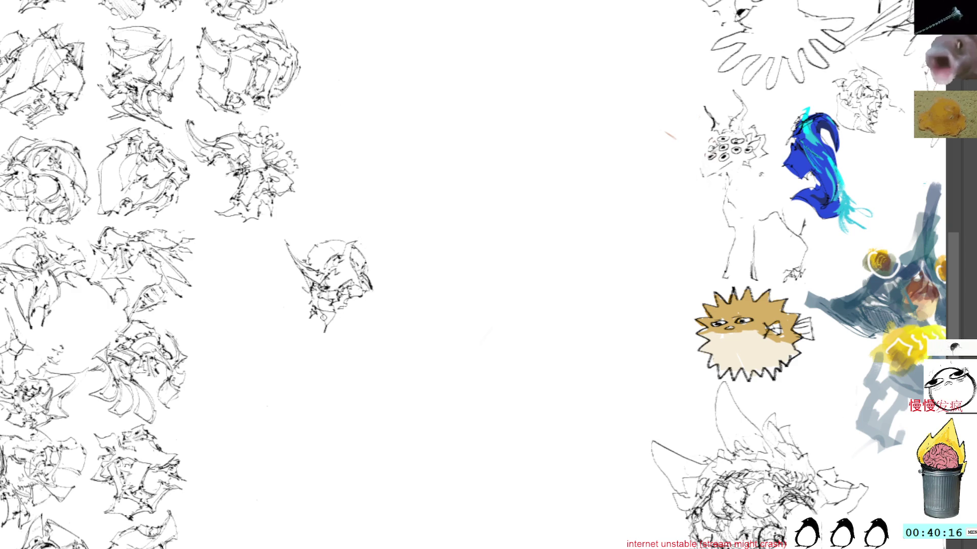
Draw a short mark below the head, undo it, redraw the strokes, and shift the view right.
{"action": "left_click_drag", "start_coordinate": [327, 321], "coordinate": [325, 339]}
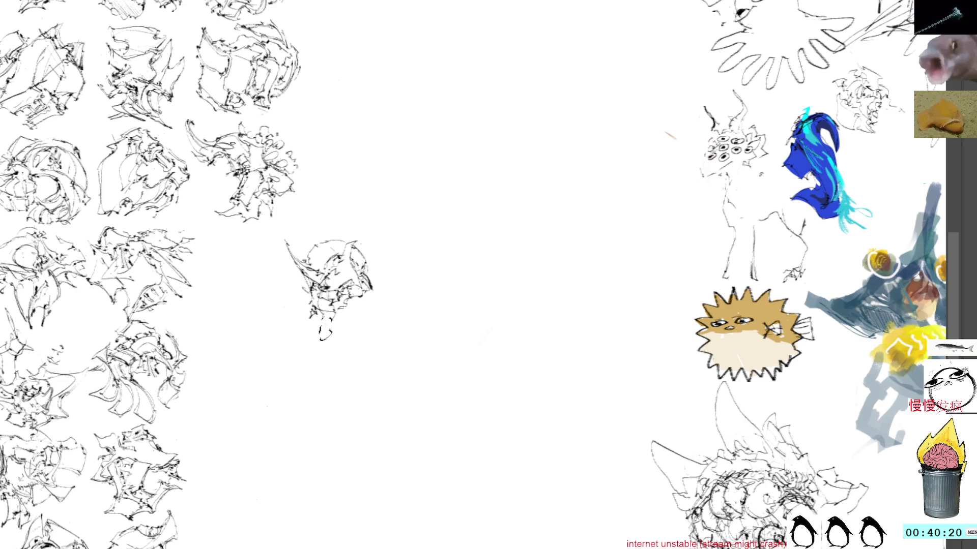
{"action": "key", "text": "ctrl+z"}
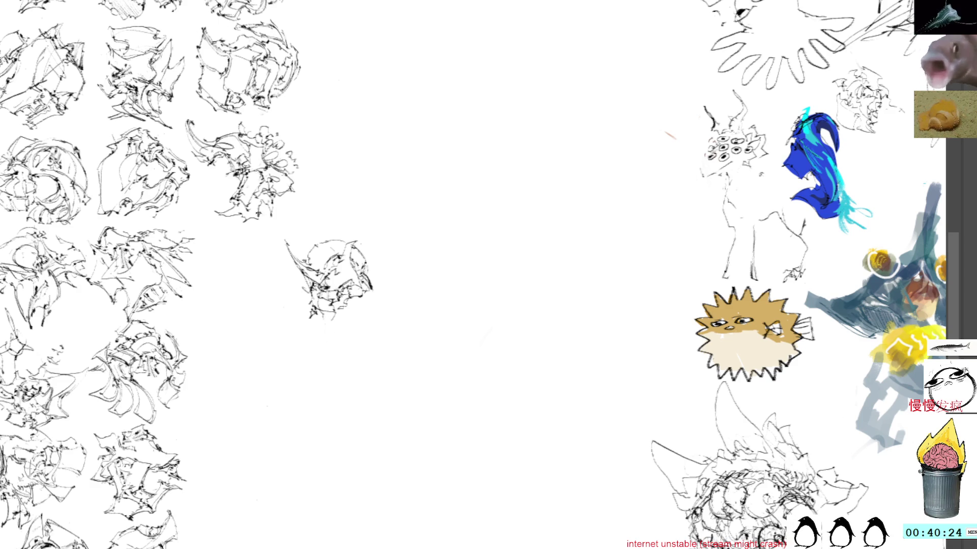
{"action": "mouse_move", "coordinate": [300, 313]}
{"action": "left_mouse_down"}
{"action": "mouse_move", "coordinate": [309, 325]}
{"action": "mouse_move", "coordinate": [342, 321]}
{"action": "mouse_move", "coordinate": [339, 309]}
{"action": "left_mouse_up"}
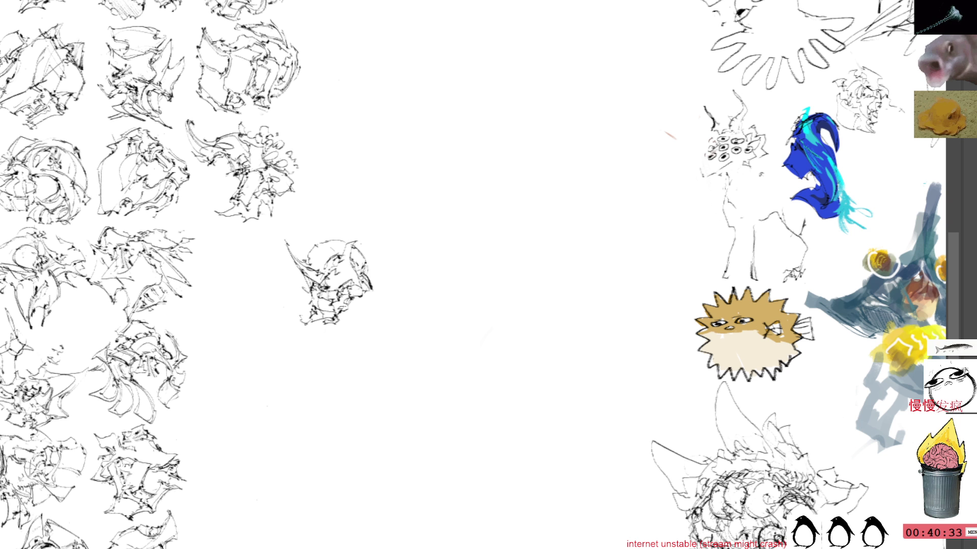
{"action": "left_click_drag", "start_coordinate": [386, 239], "coordinate": [427, 240]}
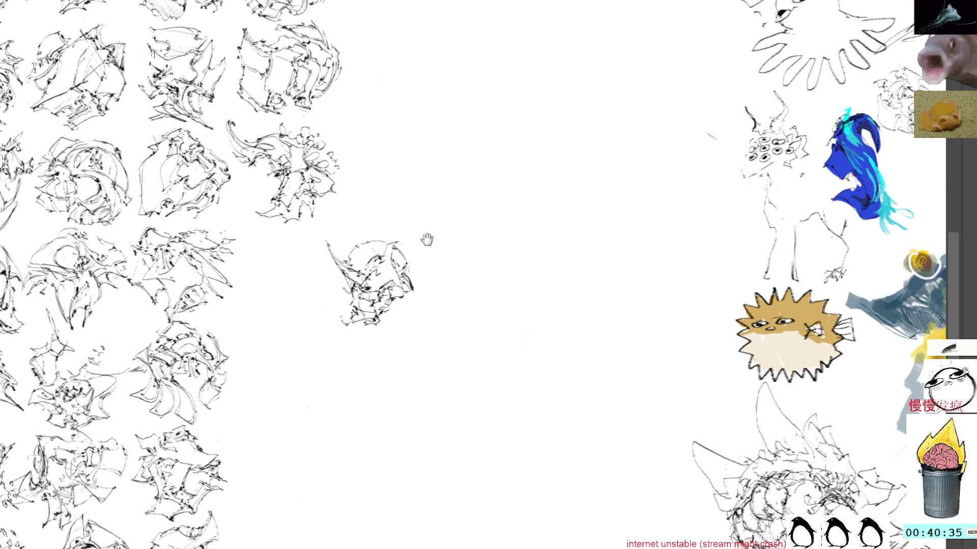
Select the new creature sketch, drag it into the end-of-row grid slot and deselect.
{"action": "left_click", "coordinate": [379, 269]}
{"action": "mouse_move", "coordinate": [368, 290]}
{"action": "left_mouse_down"}
{"action": "mouse_move", "coordinate": [296, 277]}
{"action": "mouse_move", "coordinate": [299, 260]}
{"action": "left_mouse_up"}
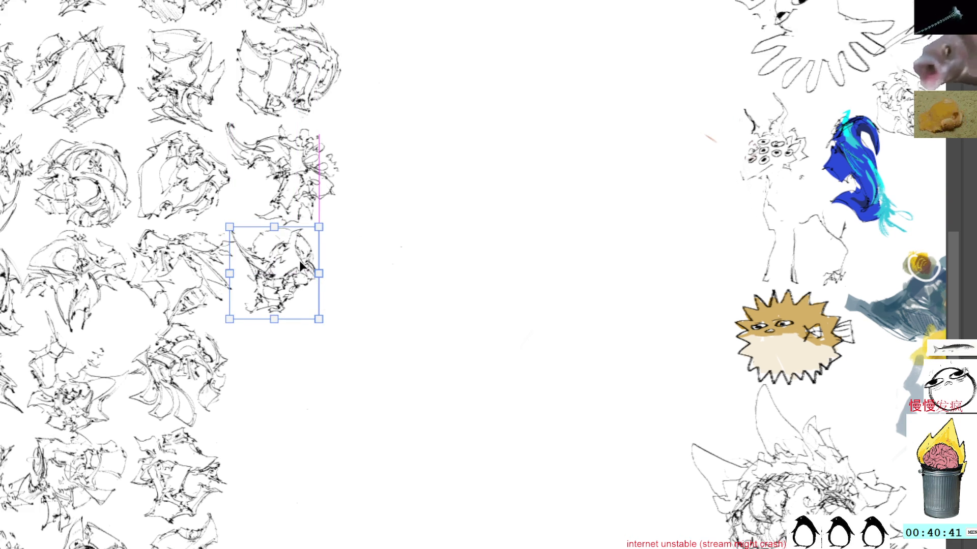
{"action": "key", "text": "ctrl+shift+a"}
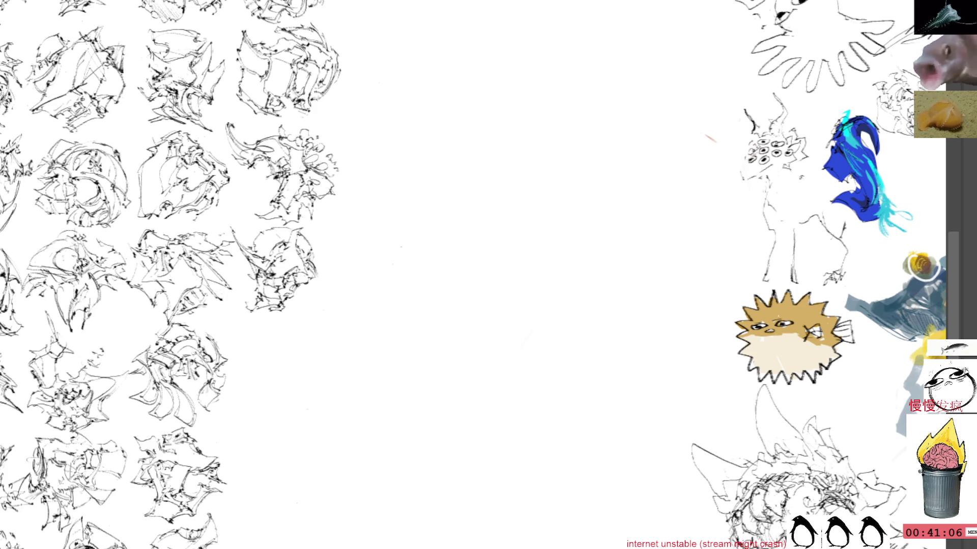
{"action": "scroll", "coordinate": [408, 290], "scroll_direction": "up", "scroll_amount": 2}
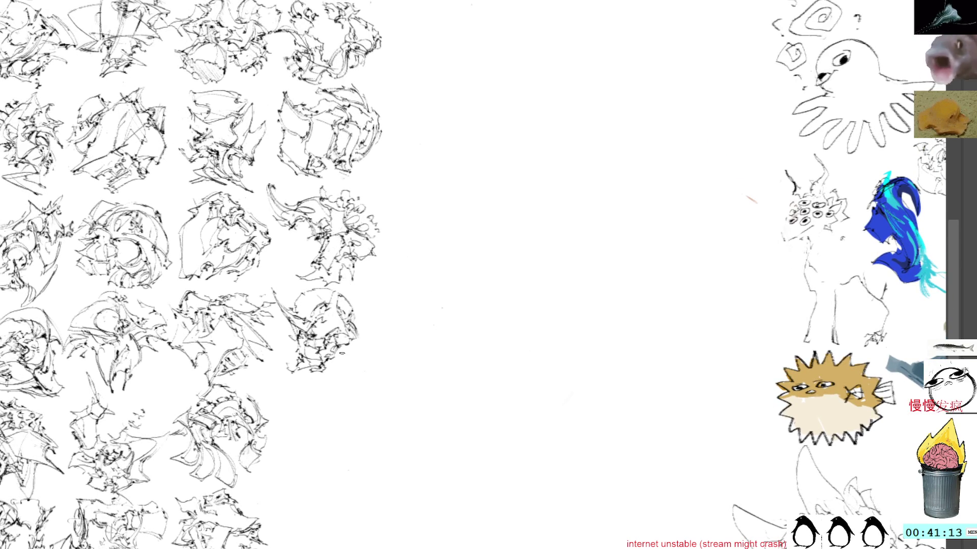
Make a small test squiggle, then move the view to fresh white space beside the grid.
{"action": "mouse_move", "coordinate": [341, 357]}
{"action": "left_mouse_down"}
{"action": "mouse_move", "coordinate": [370, 347]}
{"action": "mouse_move", "coordinate": [338, 377]}
{"action": "mouse_move", "coordinate": [327, 373]}
{"action": "mouse_move", "coordinate": [353, 356]}
{"action": "left_mouse_up"}
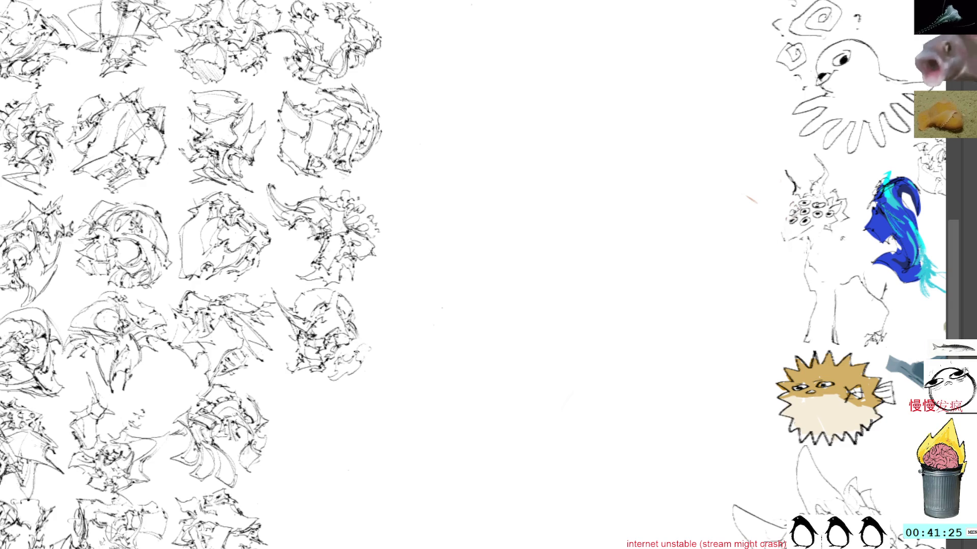
{"action": "left_click_drag", "start_coordinate": [366, 344], "coordinate": [360, 366]}
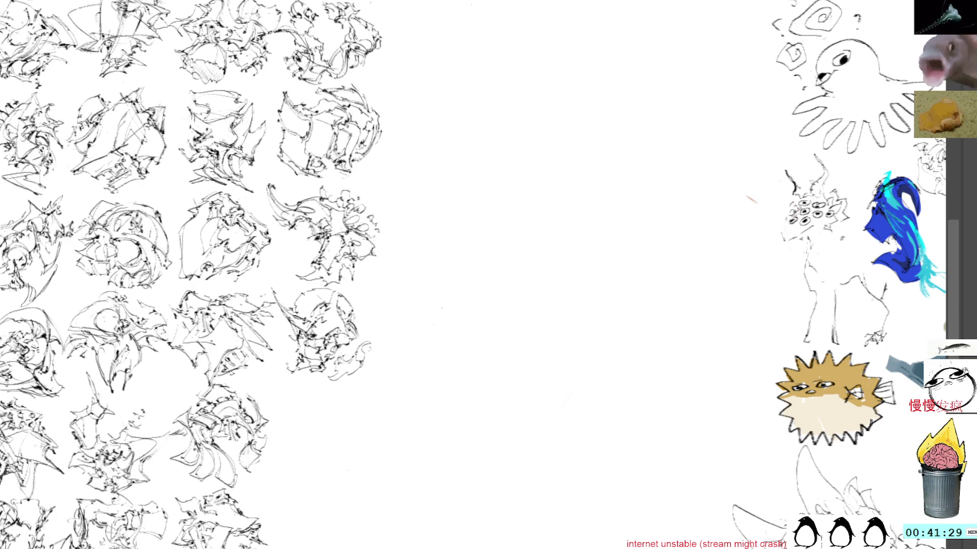
{"action": "left_click_drag", "start_coordinate": [423, 356], "coordinate": [365, 291]}
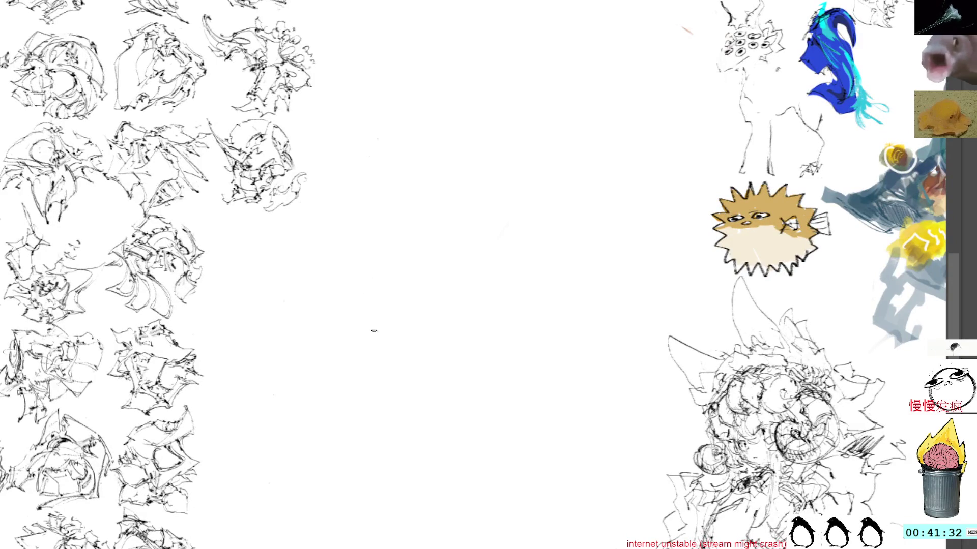
Sketch a new small central creature, undoing a stray circle and adding edge and detail strokes.
{"action": "mouse_move", "coordinate": [458, 261]}
{"action": "left_mouse_down"}
{"action": "mouse_move", "coordinate": [465, 284]}
{"action": "mouse_move", "coordinate": [450, 284]}
{"action": "mouse_move", "coordinate": [456, 299]}
{"action": "mouse_move", "coordinate": [439, 302]}
{"action": "mouse_move", "coordinate": [480, 333]}
{"action": "mouse_move", "coordinate": [495, 315]}
{"action": "mouse_move", "coordinate": [481, 286]}
{"action": "mouse_move", "coordinate": [469, 306]}
{"action": "mouse_move", "coordinate": [452, 296]}
{"action": "mouse_move", "coordinate": [468, 280]}
{"action": "mouse_move", "coordinate": [455, 262]}
{"action": "mouse_move", "coordinate": [475, 280]}
{"action": "mouse_move", "coordinate": [478, 288]}
{"action": "mouse_move", "coordinate": [458, 293]}
{"action": "mouse_move", "coordinate": [470, 303]}
{"action": "mouse_move", "coordinate": [473, 294]}
{"action": "mouse_move", "coordinate": [473, 307]}
{"action": "left_mouse_up"}
{"action": "key", "text": "ctrl+z"}
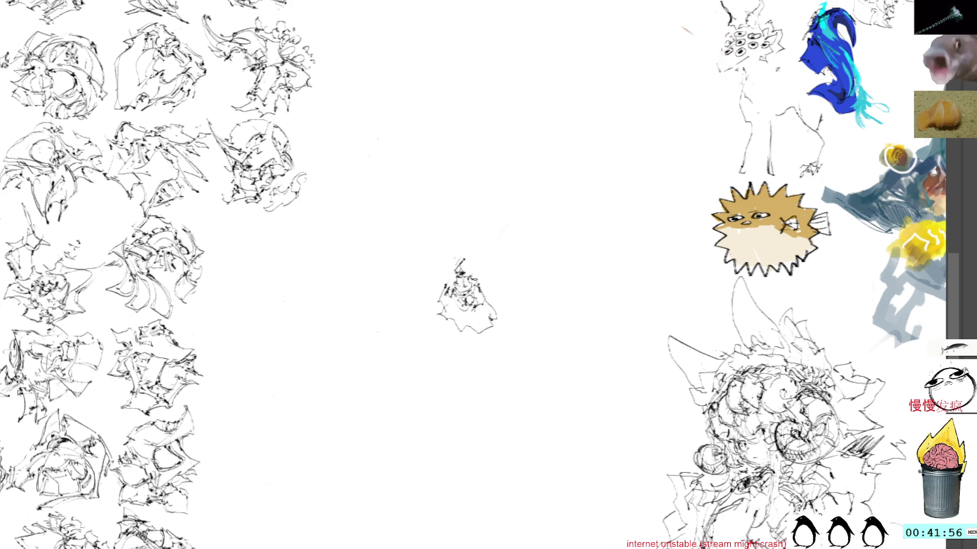
{"action": "mouse_move", "coordinate": [462, 257]}
{"action": "left_mouse_down"}
{"action": "mouse_move", "coordinate": [501, 299]}
{"action": "mouse_move", "coordinate": [482, 251]}
{"action": "mouse_move", "coordinate": [499, 265]}
{"action": "mouse_move", "coordinate": [496, 290]}
{"action": "mouse_move", "coordinate": [427, 291]}
{"action": "mouse_move", "coordinate": [444, 285]}
{"action": "mouse_move", "coordinate": [449, 258]}
{"action": "mouse_move", "coordinate": [438, 255]}
{"action": "mouse_move", "coordinate": [455, 252]}
{"action": "mouse_move", "coordinate": [449, 285]}
{"action": "mouse_move", "coordinate": [434, 263]}
{"action": "mouse_move", "coordinate": [444, 276]}
{"action": "mouse_move", "coordinate": [424, 290]}
{"action": "mouse_move", "coordinate": [437, 294]}
{"action": "mouse_move", "coordinate": [434, 278]}
{"action": "mouse_move", "coordinate": [449, 278]}
{"action": "left_mouse_up"}
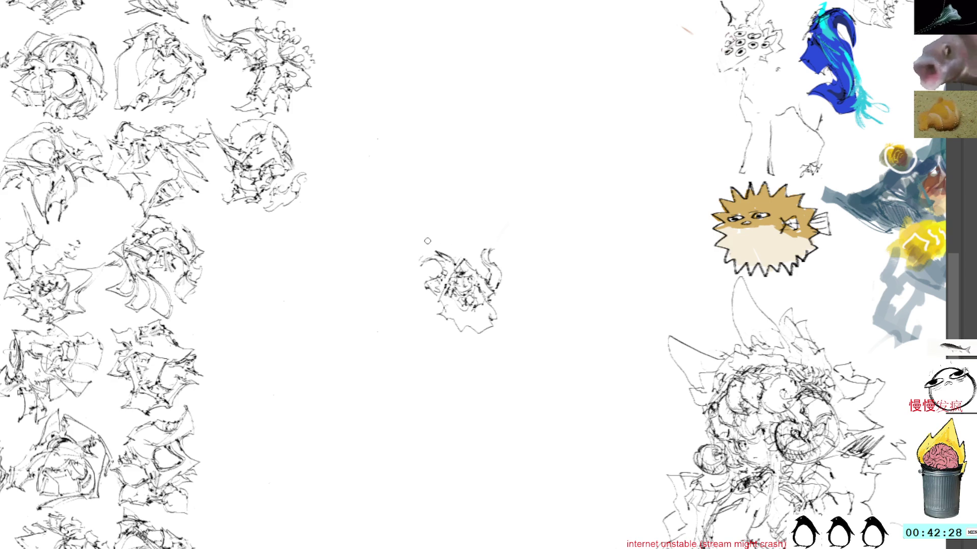
{"action": "left_click_drag", "start_coordinate": [421, 247], "coordinate": [464, 258]}
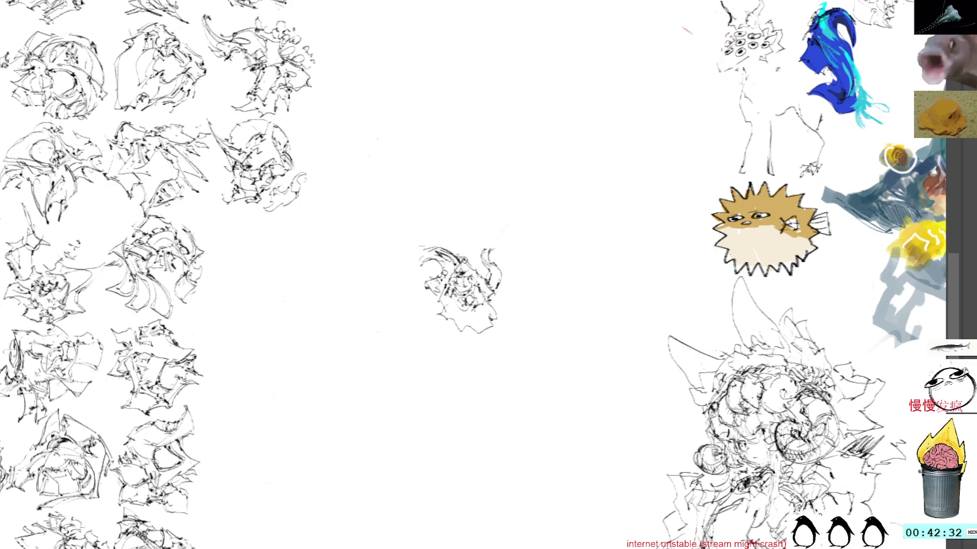
{"action": "left_click_drag", "start_coordinate": [467, 266], "coordinate": [482, 279]}
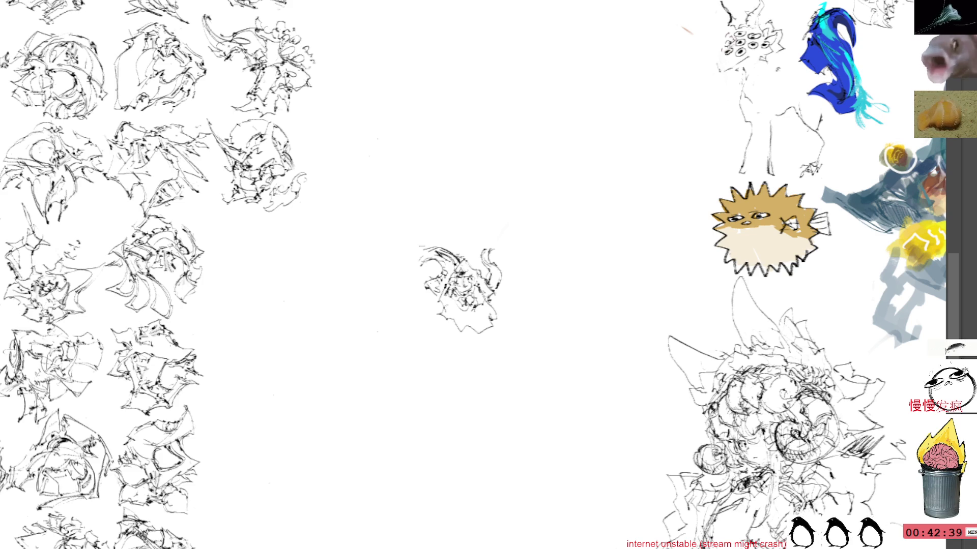
Drag the finished sketch into an open slot of the thumbnail grid and commit its position.
{"action": "mouse_move", "coordinate": [478, 279]}
{"action": "left_mouse_down"}
{"action": "mouse_move", "coordinate": [285, 261]}
{"action": "mouse_move", "coordinate": [275, 250]}
{"action": "left_mouse_up"}
{"action": "key", "text": "Return"}
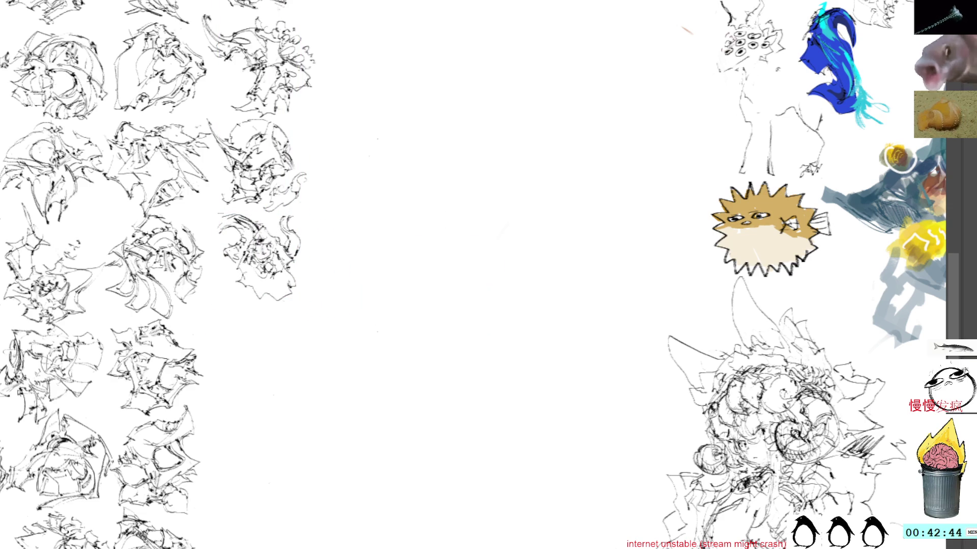
Clear the lasso selection, add ink strokes along the new thumbnail, then shift to blank canvas.
{"action": "mouse_move", "coordinate": [288, 278]}
{"action": "left_mouse_down"}
{"action": "mouse_move", "coordinate": [352, 325]}
{"action": "mouse_move", "coordinate": [322, 342]}
{"action": "left_mouse_up"}
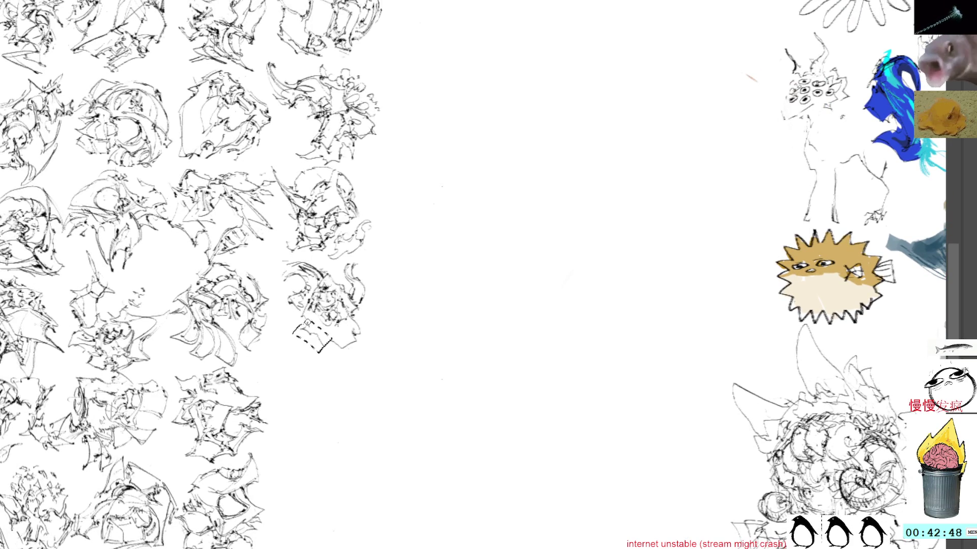
{"action": "key", "text": "Delete"}
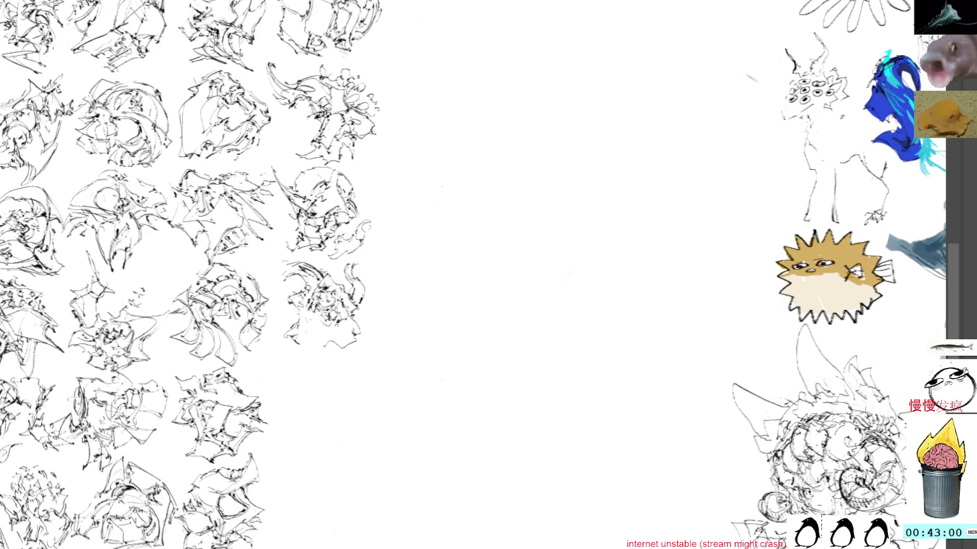
{"action": "mouse_move", "coordinate": [292, 335]}
{"action": "left_mouse_down"}
{"action": "mouse_move", "coordinate": [311, 338]}
{"action": "mouse_move", "coordinate": [323, 357]}
{"action": "left_mouse_up"}
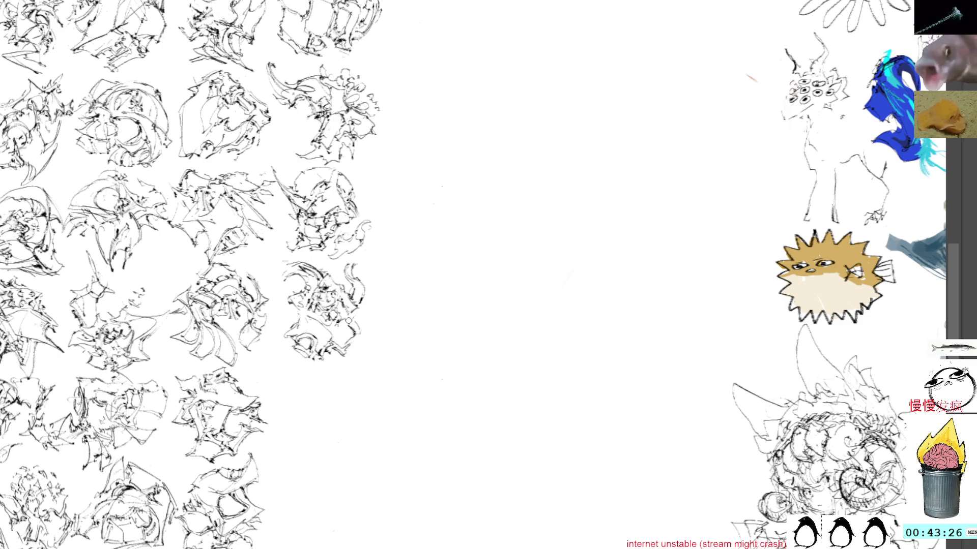
{"action": "left_click_drag", "start_coordinate": [348, 327], "coordinate": [371, 302]}
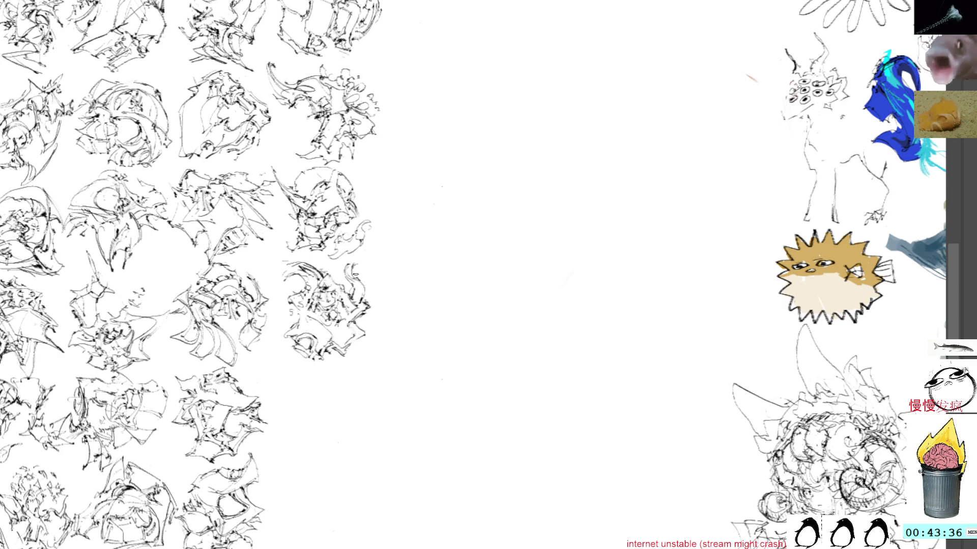
{"action": "left_click_drag", "start_coordinate": [353, 270], "coordinate": [372, 260]}
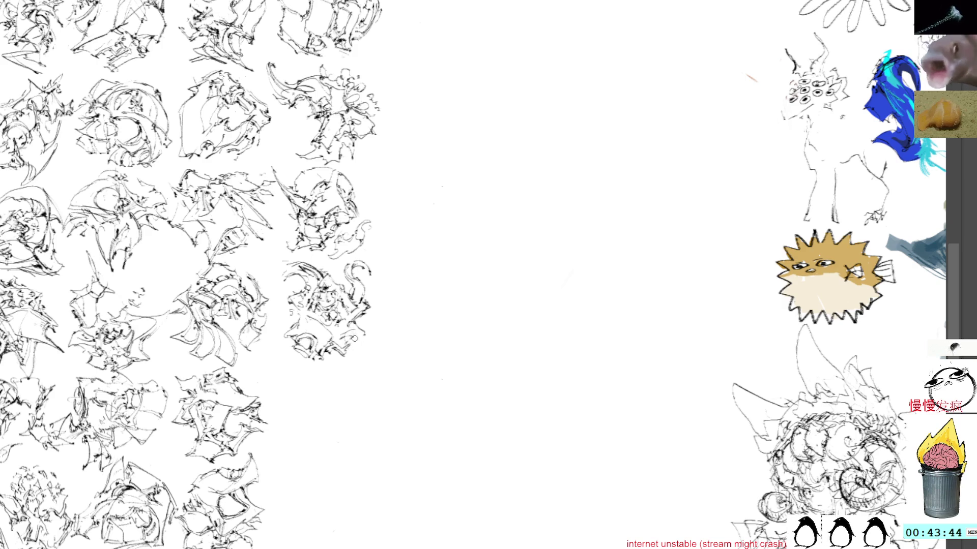
{"action": "left_click_drag", "start_coordinate": [360, 326], "coordinate": [306, 228]}
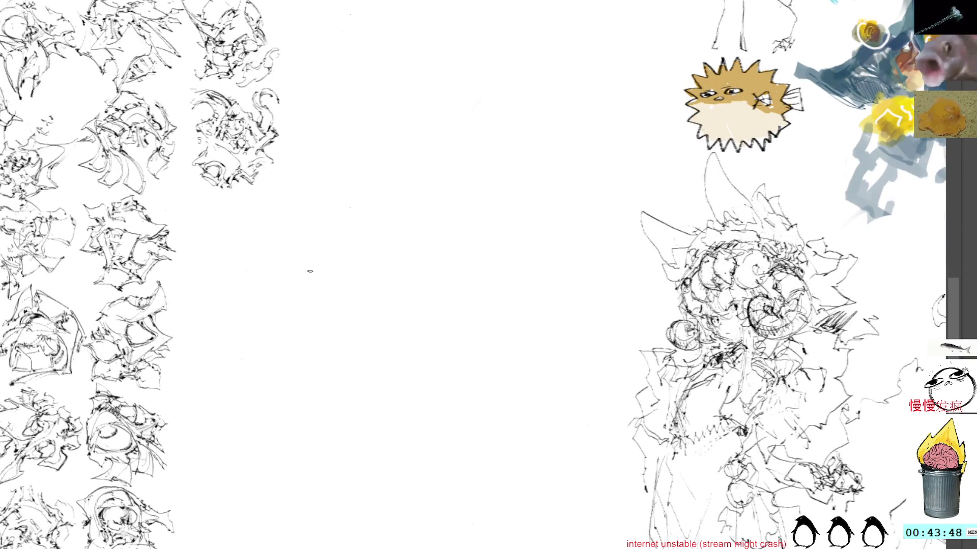
Begin a tiny new creature figure in the open space, select it and deselect again.
{"action": "left_click_drag", "start_coordinate": [458, 259], "coordinate": [466, 285]}
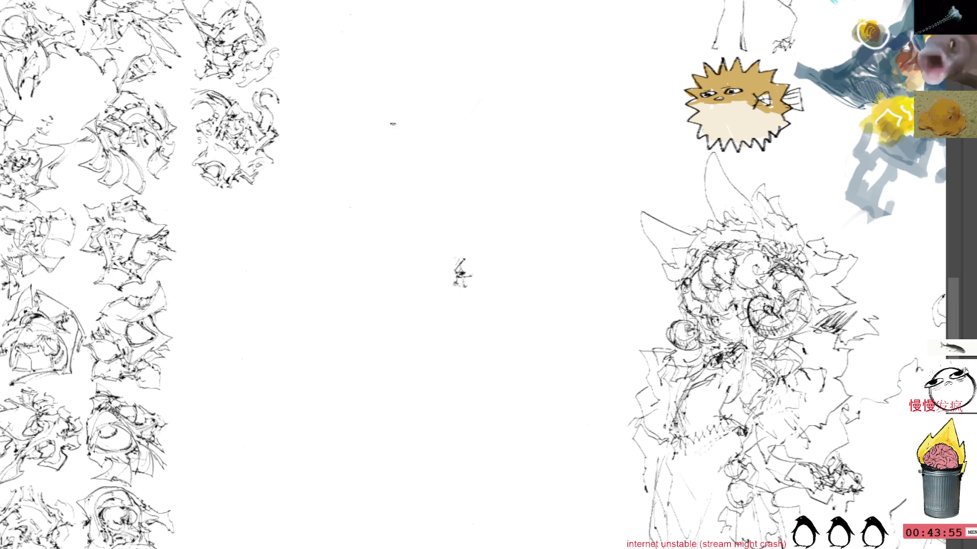
{"action": "left_click", "coordinate": [462, 273]}
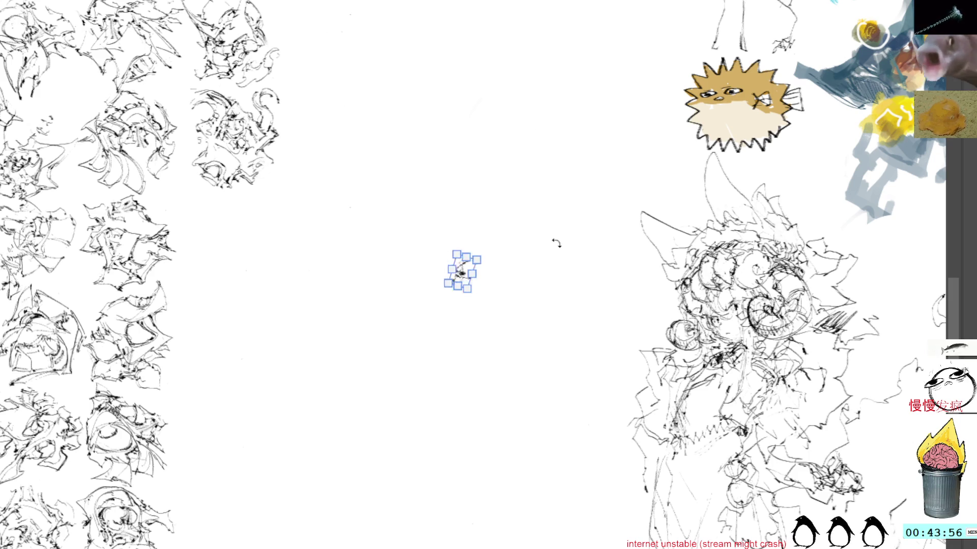
{"action": "left_click", "coordinate": [437, 241]}
Build up the central sketch with inner strokes and extensions on its left side and bottom.
{"action": "mouse_move", "coordinate": [447, 269]}
{"action": "left_mouse_down"}
{"action": "mouse_move", "coordinate": [419, 299]}
{"action": "mouse_move", "coordinate": [432, 317]}
{"action": "mouse_move", "coordinate": [462, 320]}
{"action": "mouse_move", "coordinate": [429, 307]}
{"action": "mouse_move", "coordinate": [429, 285]}
{"action": "mouse_move", "coordinate": [441, 304]}
{"action": "mouse_move", "coordinate": [445, 287]}
{"action": "mouse_move", "coordinate": [454, 309]}
{"action": "mouse_move", "coordinate": [465, 294]}
{"action": "left_mouse_up"}
{"action": "left_click_drag", "start_coordinate": [458, 276], "coordinate": [467, 284]}
{"action": "mouse_move", "coordinate": [460, 280]}
{"action": "left_mouse_down"}
{"action": "mouse_move", "coordinate": [469, 288]}
{"action": "mouse_move", "coordinate": [458, 312]}
{"action": "mouse_move", "coordinate": [467, 309]}
{"action": "mouse_move", "coordinate": [456, 314]}
{"action": "mouse_move", "coordinate": [473, 319]}
{"action": "mouse_move", "coordinate": [477, 290]}
{"action": "mouse_move", "coordinate": [460, 258]}
{"action": "mouse_move", "coordinate": [478, 253]}
{"action": "mouse_move", "coordinate": [489, 277]}
{"action": "mouse_move", "coordinate": [473, 291]}
{"action": "mouse_move", "coordinate": [485, 291]}
{"action": "left_mouse_up"}
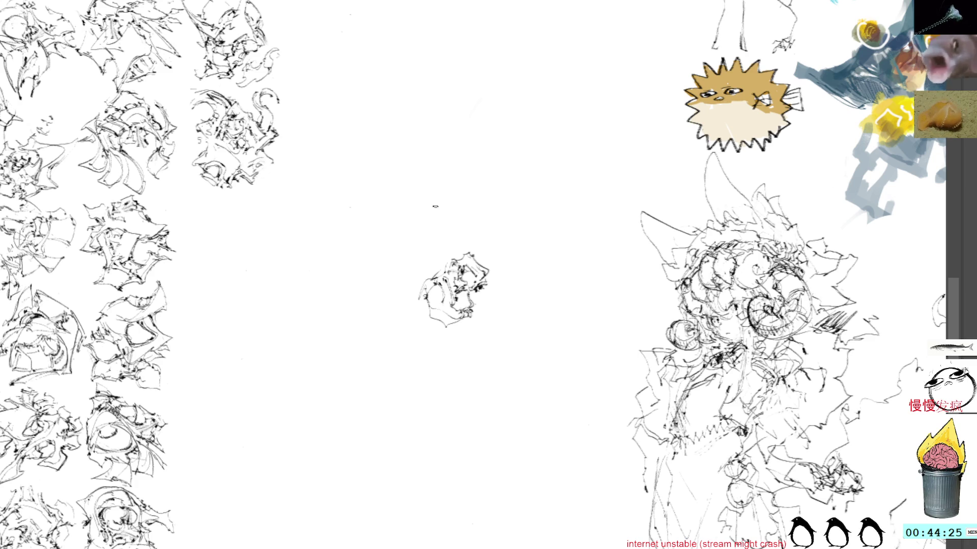
{"action": "mouse_move", "coordinate": [430, 275]}
{"action": "left_mouse_down"}
{"action": "mouse_move", "coordinate": [412, 284]}
{"action": "mouse_move", "coordinate": [395, 269]}
{"action": "mouse_move", "coordinate": [416, 272]}
{"action": "mouse_move", "coordinate": [405, 265]}
{"action": "mouse_move", "coordinate": [454, 256]}
{"action": "mouse_move", "coordinate": [459, 244]}
{"action": "mouse_move", "coordinate": [464, 254]}
{"action": "left_mouse_up"}
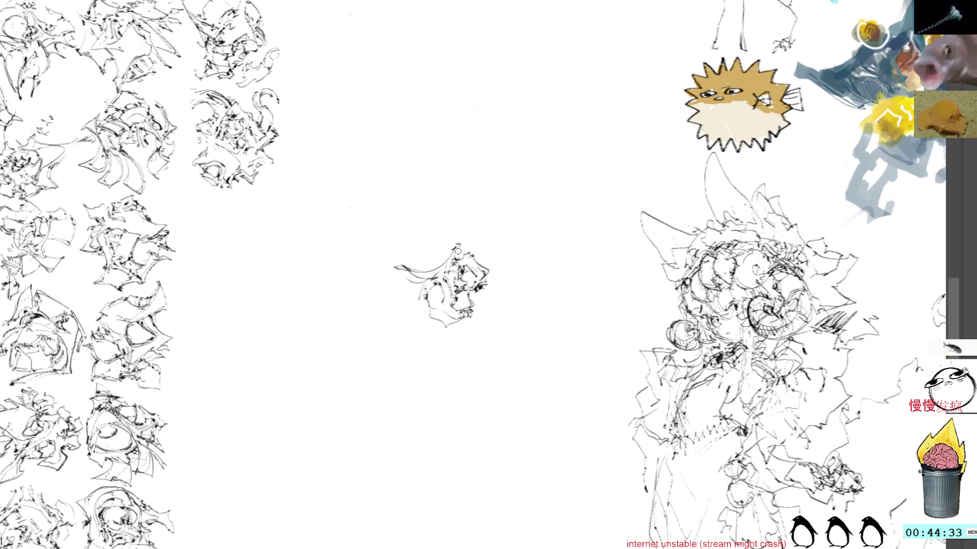
{"action": "mouse_move", "coordinate": [407, 267]}
{"action": "left_mouse_down"}
{"action": "mouse_move", "coordinate": [387, 266]}
{"action": "mouse_move", "coordinate": [424, 290]}
{"action": "mouse_move", "coordinate": [411, 276]}
{"action": "mouse_move", "coordinate": [393, 276]}
{"action": "mouse_move", "coordinate": [426, 313]}
{"action": "mouse_move", "coordinate": [424, 290]}
{"action": "left_mouse_up"}
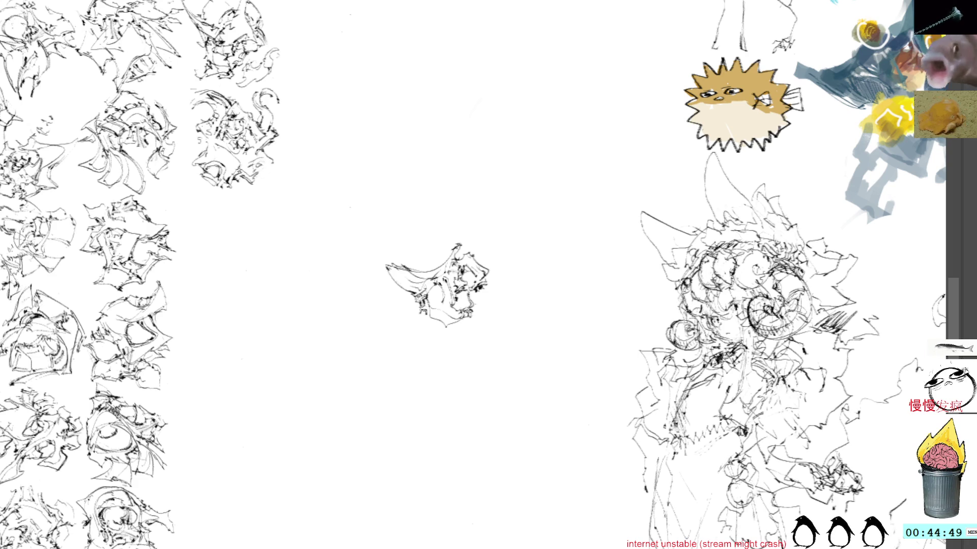
{"action": "mouse_move", "coordinate": [414, 321]}
{"action": "left_mouse_down"}
{"action": "mouse_move", "coordinate": [431, 328]}
{"action": "mouse_move", "coordinate": [401, 330]}
{"action": "mouse_move", "coordinate": [418, 329]}
{"action": "left_mouse_up"}
{"action": "mouse_move", "coordinate": [410, 325]}
{"action": "left_mouse_down"}
{"action": "mouse_move", "coordinate": [428, 334]}
{"action": "mouse_move", "coordinate": [431, 323]}
{"action": "mouse_move", "coordinate": [427, 335]}
{"action": "left_mouse_up"}
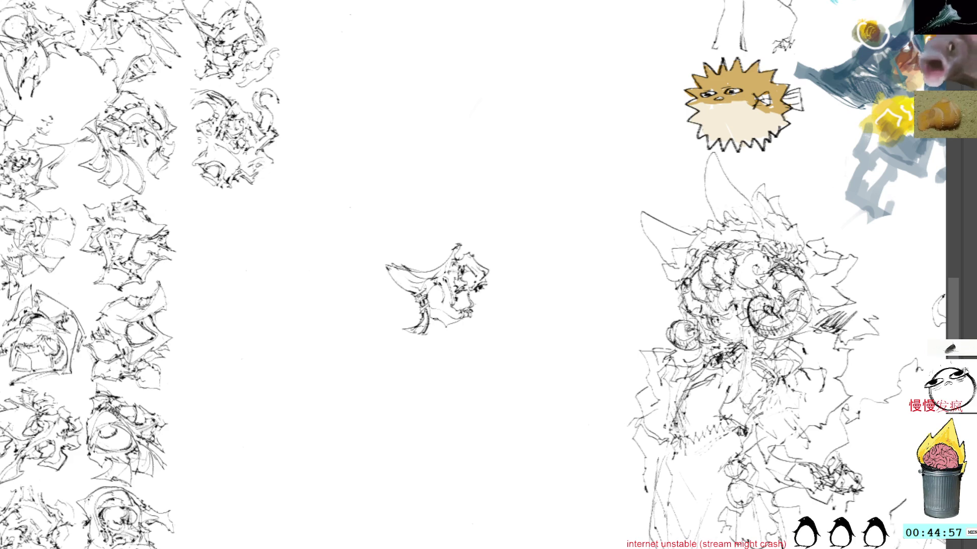
Add top, right-edge and top-left strokes, then start moving the finished sketch beside the thumbnail column.
{"action": "mouse_move", "coordinate": [433, 327]}
{"action": "left_mouse_down"}
{"action": "mouse_move", "coordinate": [436, 336]}
{"action": "mouse_move", "coordinate": [432, 321]}
{"action": "mouse_move", "coordinate": [449, 334]}
{"action": "mouse_move", "coordinate": [469, 326]}
{"action": "mouse_move", "coordinate": [478, 301]}
{"action": "left_mouse_up"}
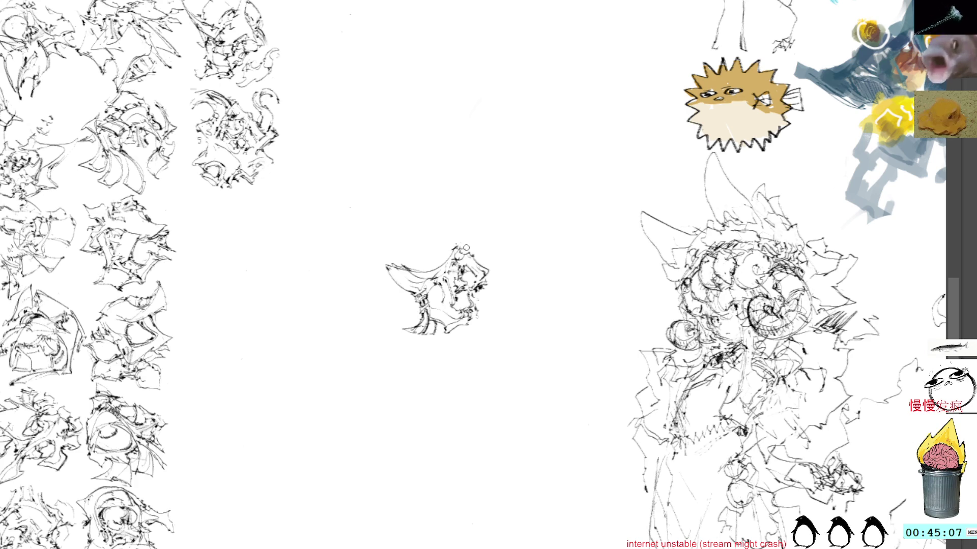
{"action": "left_click_drag", "start_coordinate": [464, 248], "coordinate": [457, 241]}
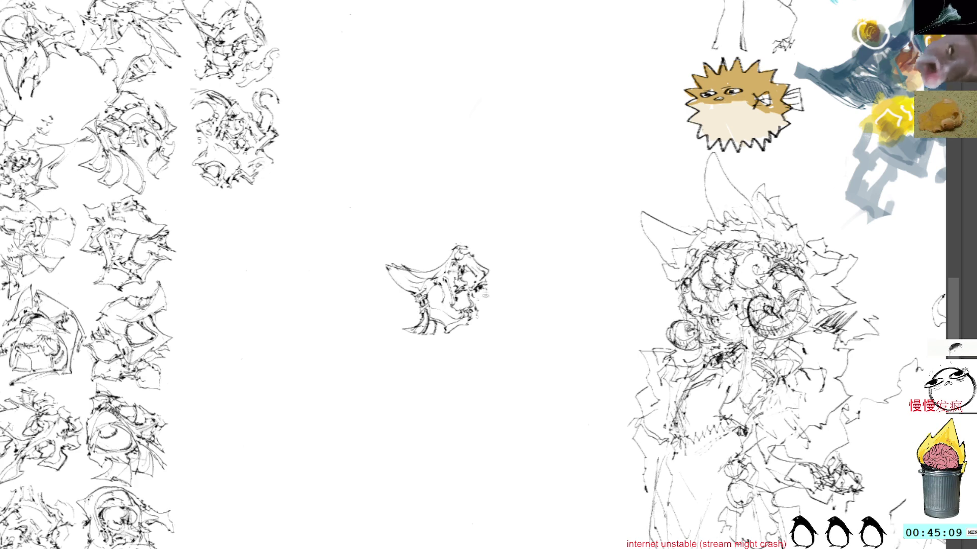
{"action": "left_click_drag", "start_coordinate": [487, 290], "coordinate": [480, 308]}
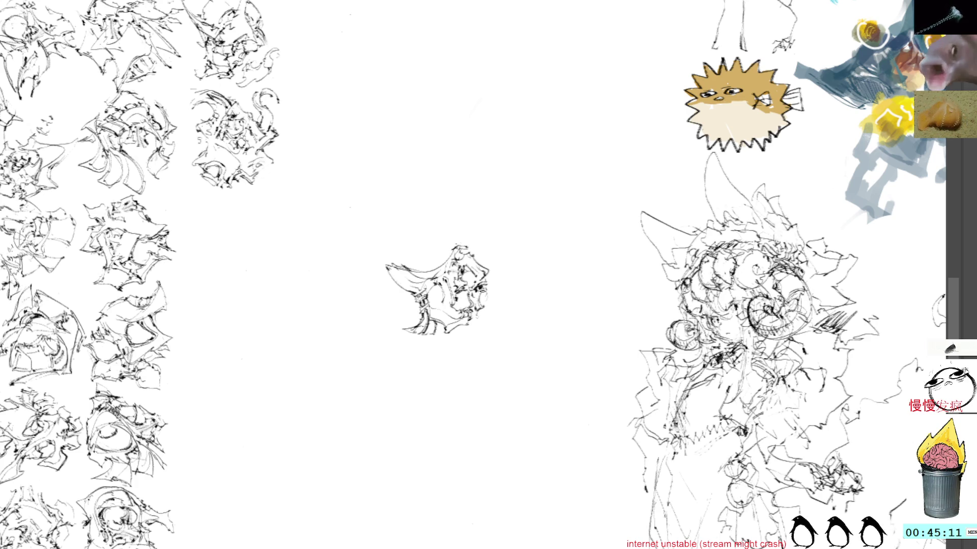
{"action": "left_click_drag", "start_coordinate": [419, 268], "coordinate": [451, 257]}
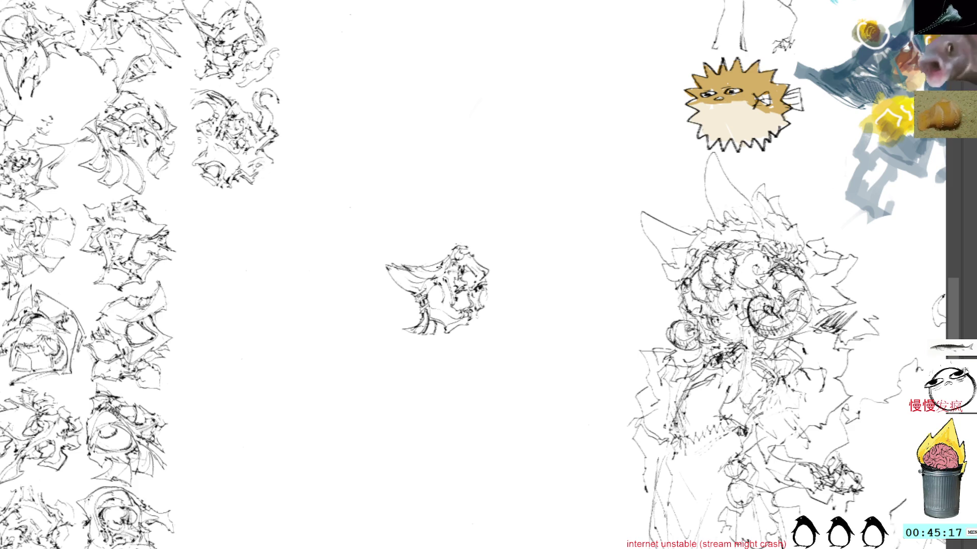
{"action": "key", "text": "ctrl+t"}
{"action": "left_click_drag", "start_coordinate": [453, 287], "coordinate": [238, 239]}
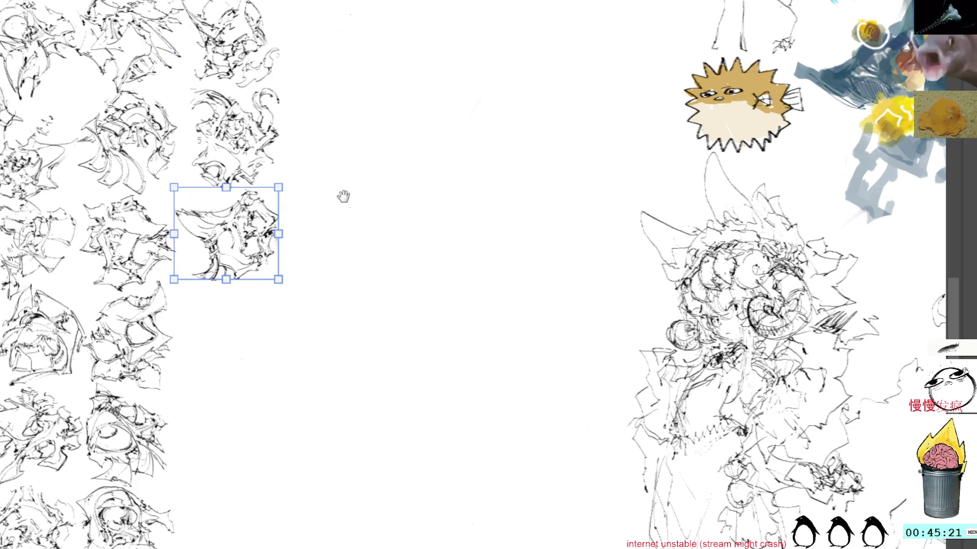
Shift the view and commit the sketch's placement in the thumbnail grid.
{"action": "left_click_drag", "start_coordinate": [337, 191], "coordinate": [425, 257]}
{"action": "key", "text": "Return"}
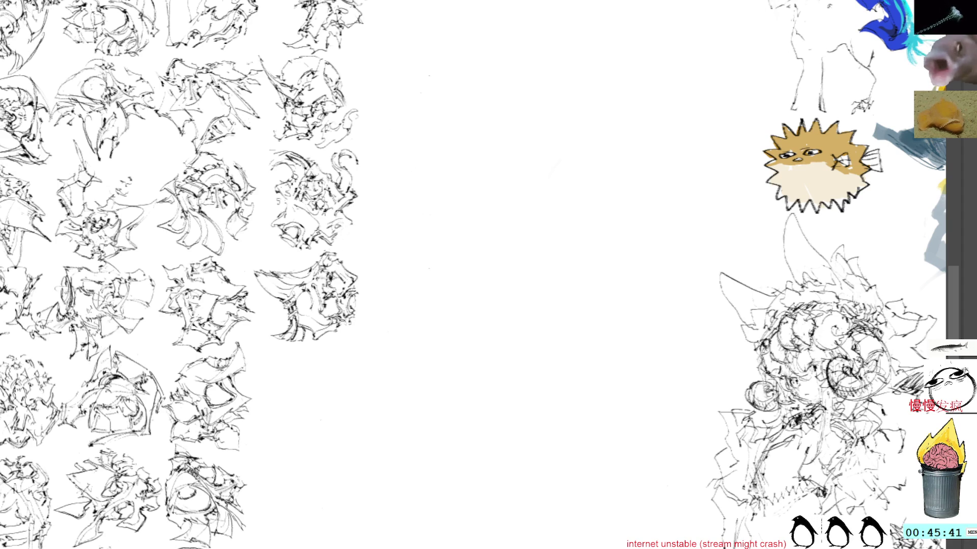
Ink the new creature's torso, arms and skirt, then add strokes to its left side.
{"action": "left_click_drag", "start_coordinate": [410, 323], "coordinate": [355, 243]}
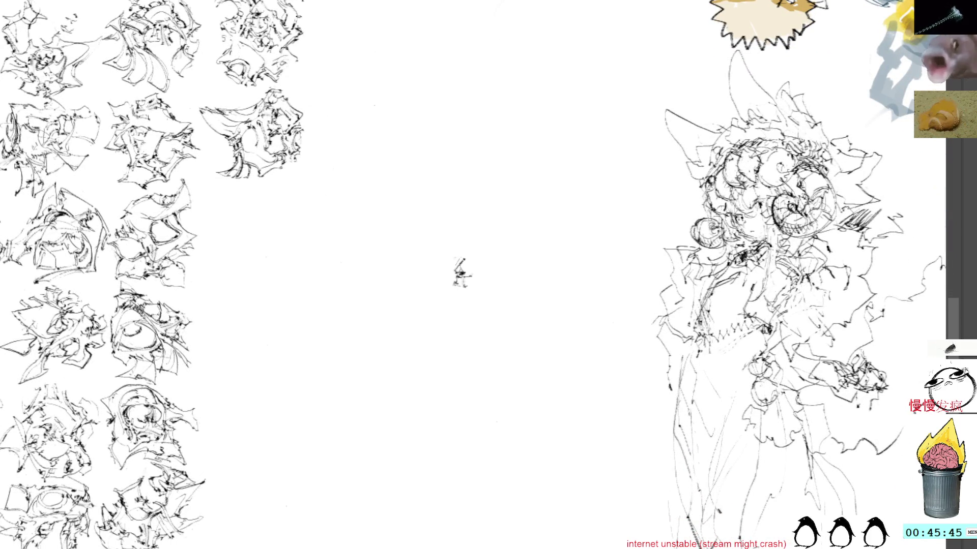
{"action": "mouse_move", "coordinate": [452, 274]}
{"action": "left_mouse_down"}
{"action": "mouse_move", "coordinate": [433, 292]}
{"action": "mouse_move", "coordinate": [456, 336]}
{"action": "left_mouse_up"}
{"action": "mouse_move", "coordinate": [447, 294]}
{"action": "left_mouse_down"}
{"action": "mouse_move", "coordinate": [443, 318]}
{"action": "mouse_move", "coordinate": [451, 299]}
{"action": "mouse_move", "coordinate": [447, 309]}
{"action": "mouse_move", "coordinate": [495, 328]}
{"action": "mouse_move", "coordinate": [469, 298]}
{"action": "mouse_move", "coordinate": [508, 337]}
{"action": "mouse_move", "coordinate": [495, 299]}
{"action": "mouse_move", "coordinate": [466, 282]}
{"action": "mouse_move", "coordinate": [477, 269]}
{"action": "mouse_move", "coordinate": [458, 249]}
{"action": "mouse_move", "coordinate": [463, 269]}
{"action": "mouse_move", "coordinate": [427, 266]}
{"action": "mouse_move", "coordinate": [441, 275]}
{"action": "left_mouse_up"}
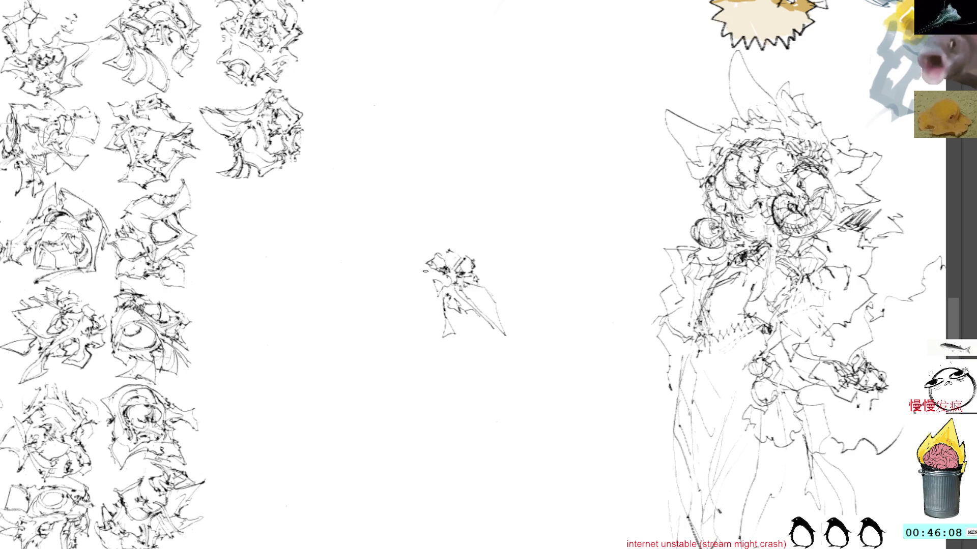
{"action": "mouse_move", "coordinate": [440, 274]}
{"action": "left_mouse_down"}
{"action": "mouse_move", "coordinate": [420, 286]}
{"action": "mouse_move", "coordinate": [428, 278]}
{"action": "mouse_move", "coordinate": [438, 291]}
{"action": "left_mouse_up"}
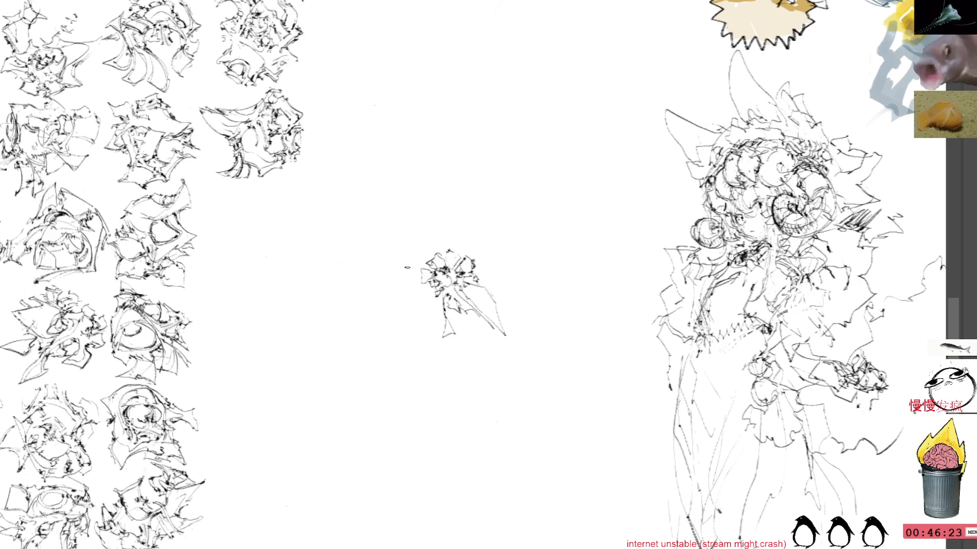
{"action": "mouse_move", "coordinate": [429, 292]}
{"action": "left_mouse_down"}
{"action": "mouse_move", "coordinate": [408, 316]}
{"action": "mouse_move", "coordinate": [425, 299]}
{"action": "mouse_move", "coordinate": [412, 296]}
{"action": "mouse_move", "coordinate": [435, 314]}
{"action": "mouse_move", "coordinate": [446, 300]}
{"action": "left_mouse_up"}
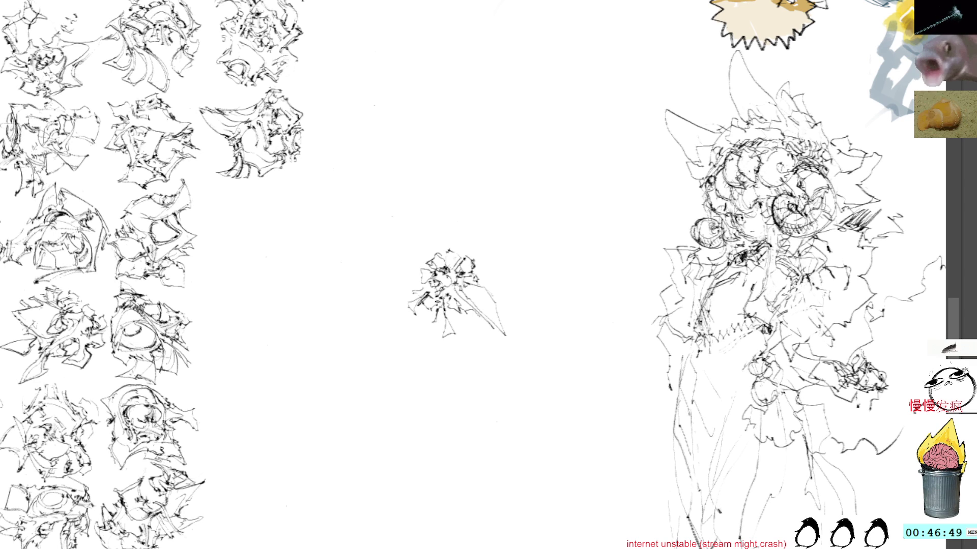
Add a last upper-right stroke, then drag the sketch into the thumbnail grid gap with transform.
{"action": "mouse_move", "coordinate": [475, 275]}
{"action": "left_mouse_down"}
{"action": "mouse_move", "coordinate": [493, 261]}
{"action": "mouse_move", "coordinate": [495, 271]}
{"action": "mouse_move", "coordinate": [475, 246]}
{"action": "left_mouse_up"}
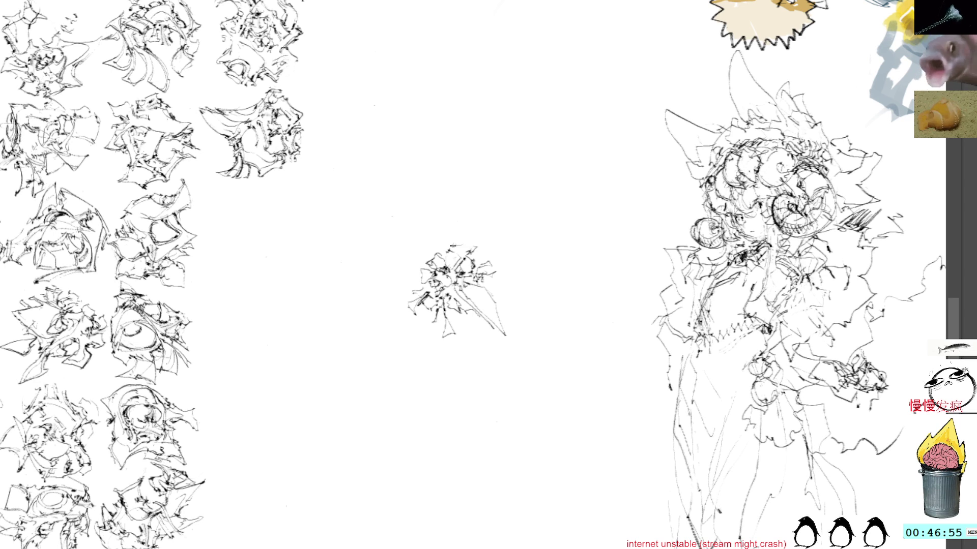
{"action": "key", "text": "ctrl+t"}
{"action": "mouse_move", "coordinate": [450, 281]}
{"action": "left_mouse_down"}
{"action": "mouse_move", "coordinate": [305, 267]}
{"action": "mouse_move", "coordinate": [261, 220]}
{"action": "left_mouse_up"}
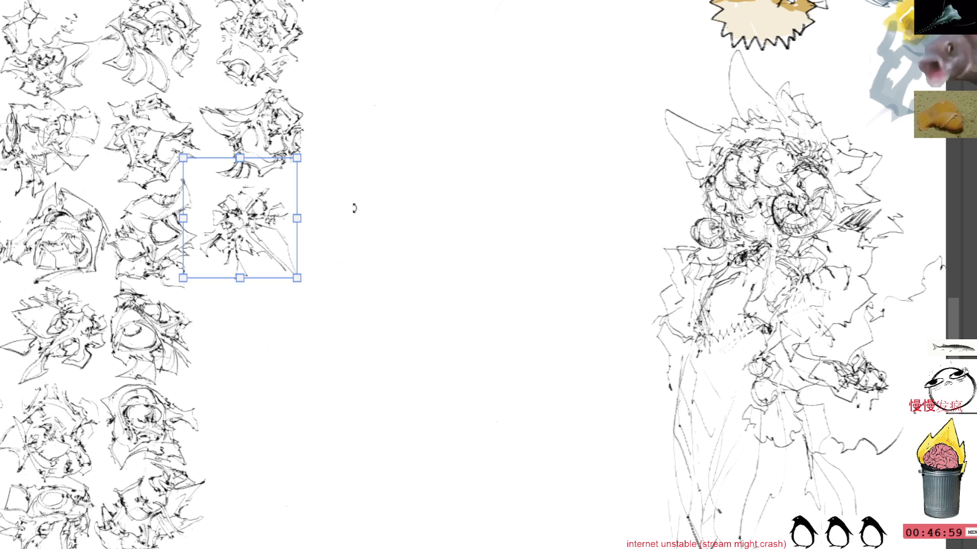
{"action": "left_click_drag", "start_coordinate": [380, 192], "coordinate": [417, 260]}
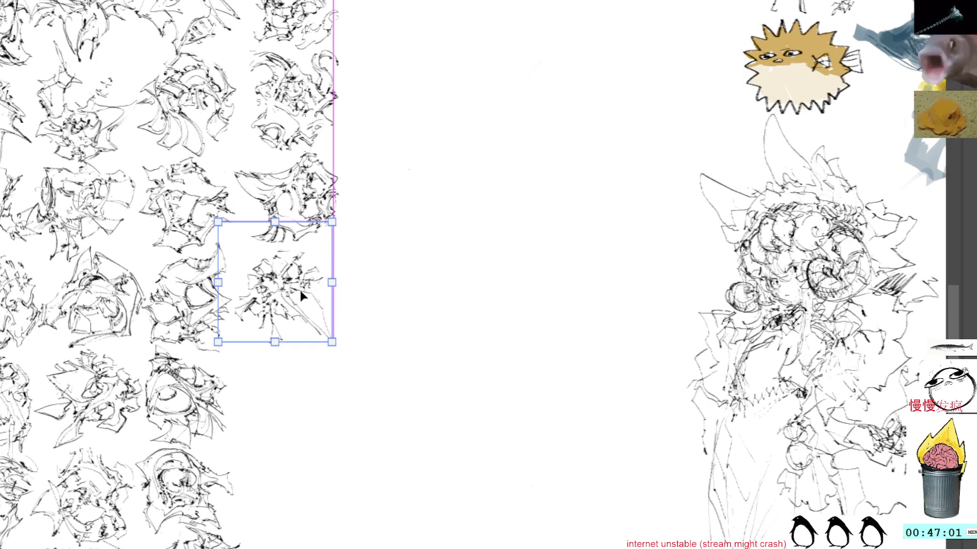
Commit the placement, pan to open canvas and start a new tiny figure.
{"action": "key", "text": "Return"}
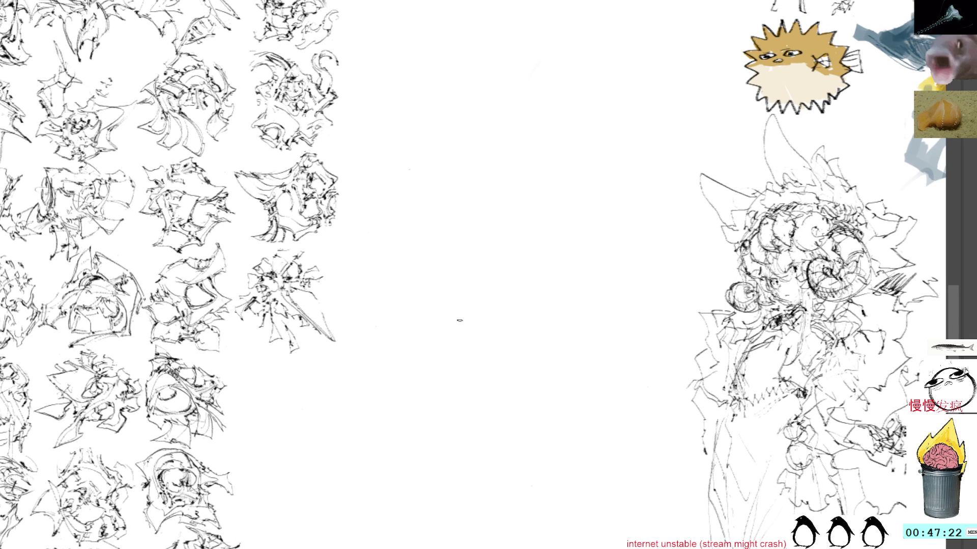
{"action": "left_click_drag", "start_coordinate": [461, 341], "coordinate": [413, 272]}
{"action": "left_click_drag", "start_coordinate": [353, 278], "coordinate": [365, 300]}
{"action": "mouse_move", "coordinate": [458, 262]}
{"action": "left_mouse_down"}
{"action": "mouse_move", "coordinate": [456, 309]}
{"action": "mouse_move", "coordinate": [451, 283]}
{"action": "mouse_move", "coordinate": [469, 340]}
{"action": "left_mouse_up"}
Extend the new figure downward, add left and top strokes and a curving top-left line, undoing one stray stroke.
{"action": "mouse_move", "coordinate": [462, 279]}
{"action": "left_mouse_down"}
{"action": "mouse_move", "coordinate": [466, 316]}
{"action": "mouse_move", "coordinate": [484, 293]}
{"action": "mouse_move", "coordinate": [475, 287]}
{"action": "left_mouse_up"}
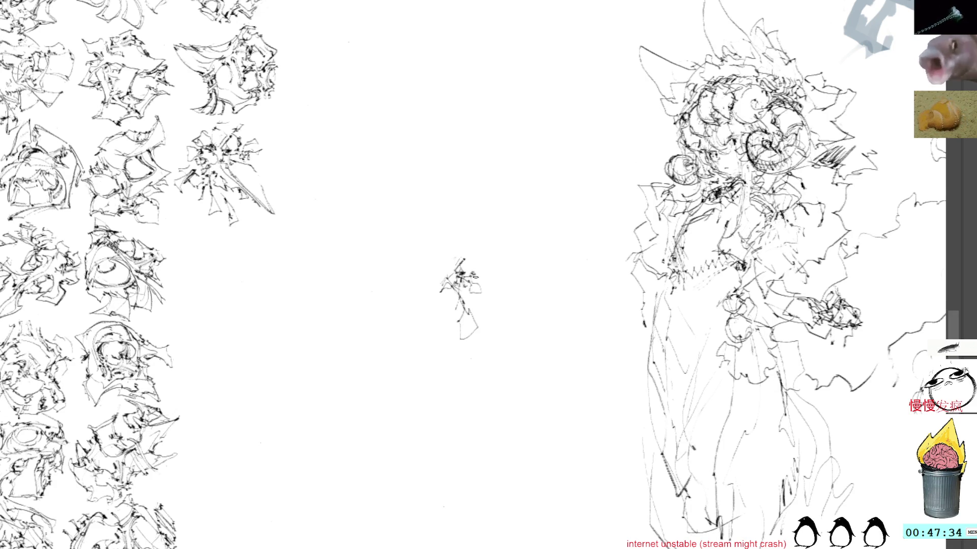
{"action": "key", "text": "ctrl+z"}
{"action": "mouse_move", "coordinate": [444, 275]}
{"action": "left_mouse_down"}
{"action": "mouse_move", "coordinate": [421, 283]}
{"action": "mouse_move", "coordinate": [413, 265]}
{"action": "mouse_move", "coordinate": [447, 263]}
{"action": "mouse_move", "coordinate": [403, 281]}
{"action": "mouse_move", "coordinate": [427, 286]}
{"action": "mouse_move", "coordinate": [402, 280]}
{"action": "mouse_move", "coordinate": [401, 289]}
{"action": "mouse_move", "coordinate": [413, 289]}
{"action": "mouse_move", "coordinate": [405, 304]}
{"action": "mouse_move", "coordinate": [438, 286]}
{"action": "mouse_move", "coordinate": [433, 295]}
{"action": "mouse_move", "coordinate": [449, 294]}
{"action": "mouse_move", "coordinate": [450, 308]}
{"action": "mouse_move", "coordinate": [450, 258]}
{"action": "mouse_move", "coordinate": [460, 251]}
{"action": "mouse_move", "coordinate": [471, 270]}
{"action": "left_mouse_up"}
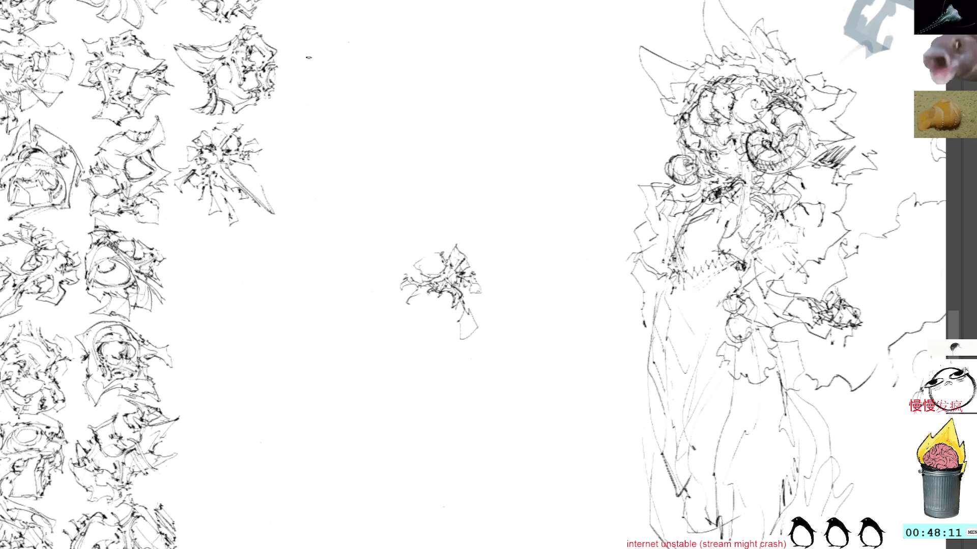
{"action": "mouse_move", "coordinate": [413, 265]}
{"action": "left_mouse_down"}
{"action": "mouse_move", "coordinate": [449, 246]}
{"action": "mouse_move", "coordinate": [418, 309]}
{"action": "mouse_move", "coordinate": [435, 315]}
{"action": "mouse_move", "coordinate": [447, 314]}
{"action": "mouse_move", "coordinate": [434, 302]}
{"action": "mouse_move", "coordinate": [447, 293]}
{"action": "mouse_move", "coordinate": [485, 296]}
{"action": "mouse_move", "coordinate": [476, 289]}
{"action": "mouse_move", "coordinate": [464, 300]}
{"action": "mouse_move", "coordinate": [488, 298]}
{"action": "mouse_move", "coordinate": [488, 286]}
{"action": "left_mouse_up"}
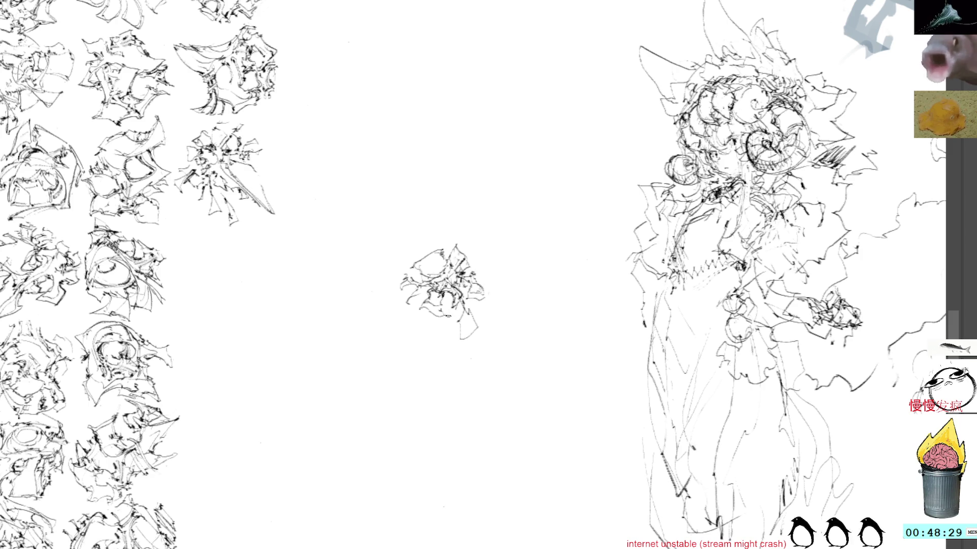
{"action": "mouse_move", "coordinate": [455, 320]}
{"action": "left_mouse_down"}
{"action": "mouse_move", "coordinate": [427, 331]}
{"action": "mouse_move", "coordinate": [458, 341]}
{"action": "left_mouse_up"}
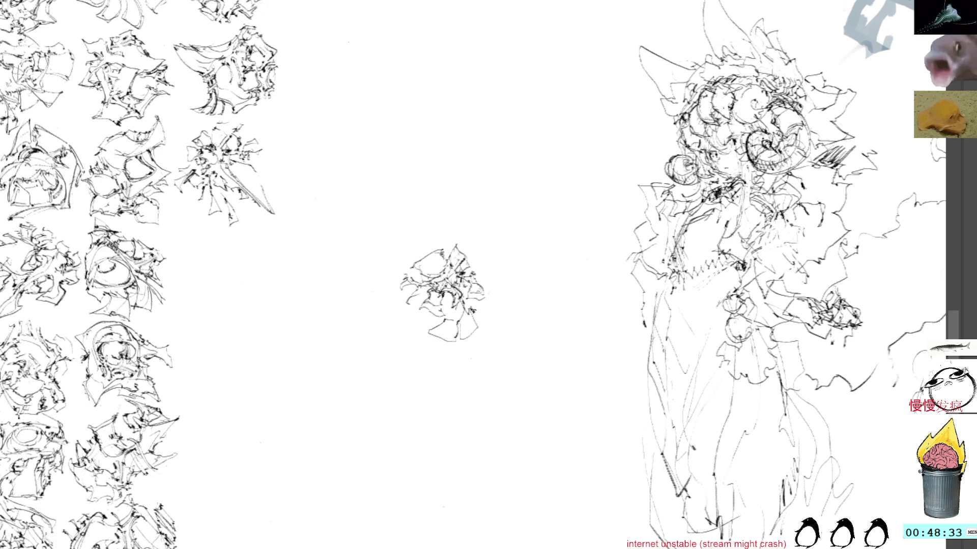
Add small dark inner marks, then move the sketch into the grid and snap it at the end of row four.
{"action": "mouse_move", "coordinate": [453, 319]}
{"action": "left_mouse_down"}
{"action": "mouse_move", "coordinate": [464, 311]}
{"action": "mouse_move", "coordinate": [448, 322]}
{"action": "mouse_move", "coordinate": [456, 334]}
{"action": "mouse_move", "coordinate": [445, 330]}
{"action": "mouse_move", "coordinate": [463, 324]}
{"action": "left_mouse_up"}
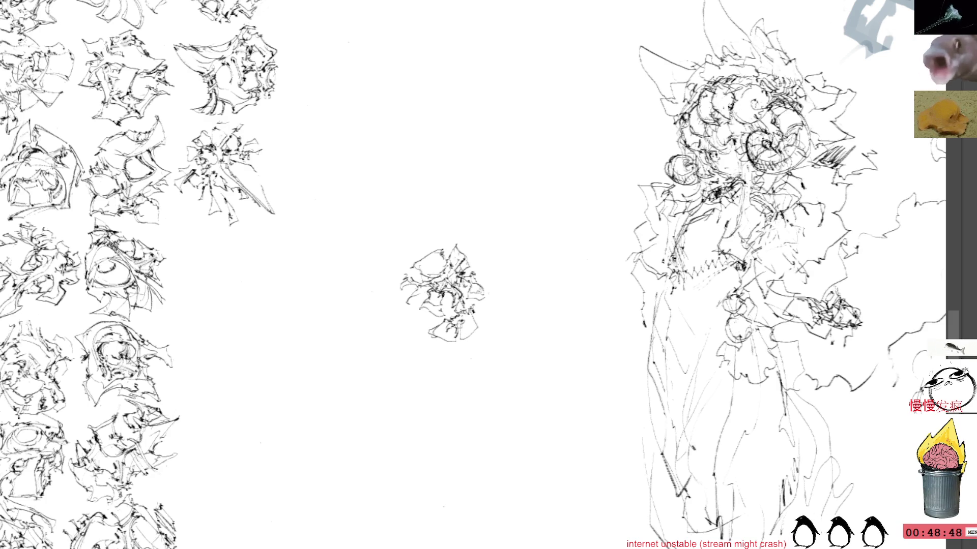
{"action": "left_click", "coordinate": [472, 271]}
{"action": "mouse_move", "coordinate": [460, 296]}
{"action": "left_mouse_down"}
{"action": "mouse_move", "coordinate": [261, 261]}
{"action": "mouse_move", "coordinate": [410, 312]}
{"action": "left_mouse_up"}
{"action": "left_click_drag", "start_coordinate": [335, 336], "coordinate": [337, 332]}
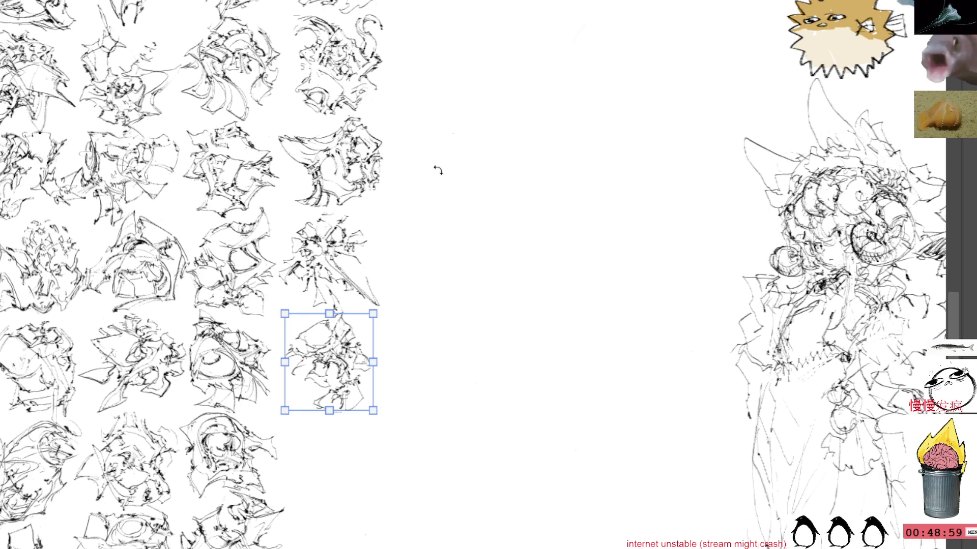
{"action": "key", "text": "ctrl+d"}
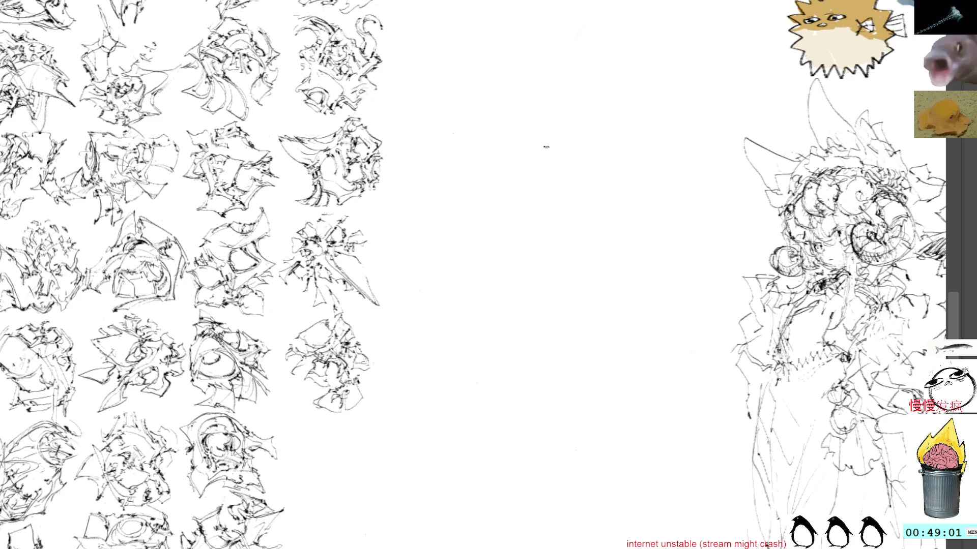
{"action": "left_click_drag", "start_coordinate": [367, 367], "coordinate": [379, 346]}
{"action": "key", "text": "ctrl+z"}
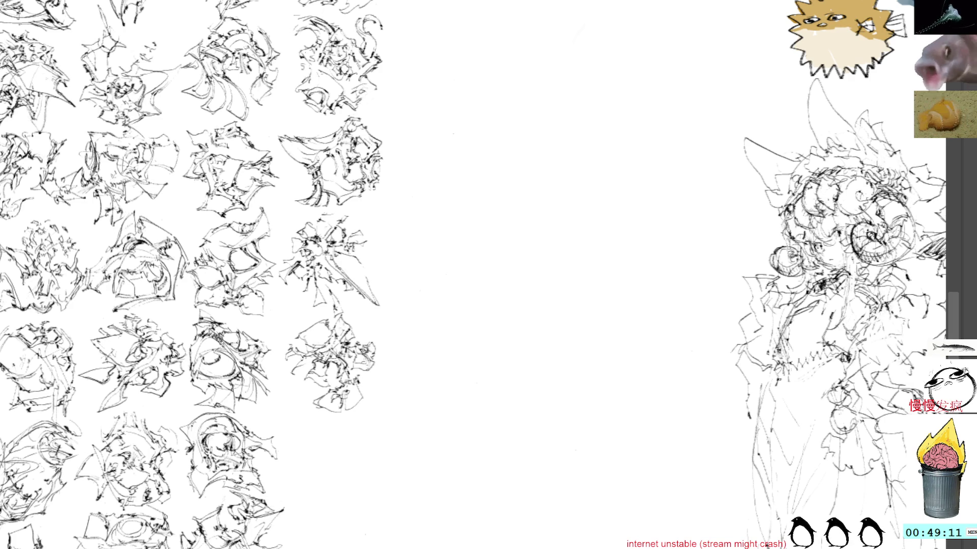
{"action": "scroll", "coordinate": [381, 242], "scroll_direction": "down", "scroll_amount": 2}
{"action": "scroll", "coordinate": [395, 241], "scroll_direction": "down", "scroll_amount": 2}
{"action": "scroll", "coordinate": [423, 289], "scroll_direction": "down", "scroll_amount": 2}
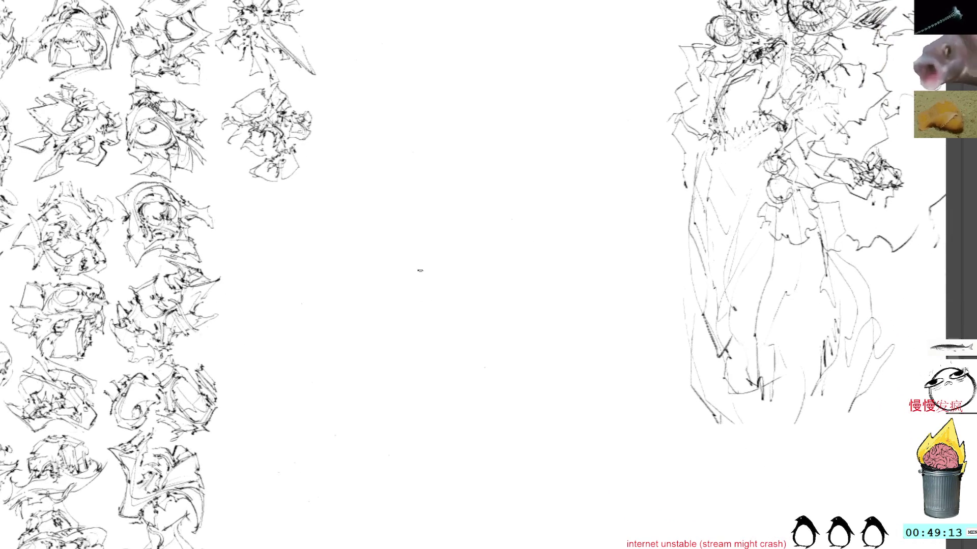
Sketch a new small figure with left, top and right-side strokes, undoing a stray top-right loop.
{"action": "left_click_drag", "start_coordinate": [458, 260], "coordinate": [465, 286]}
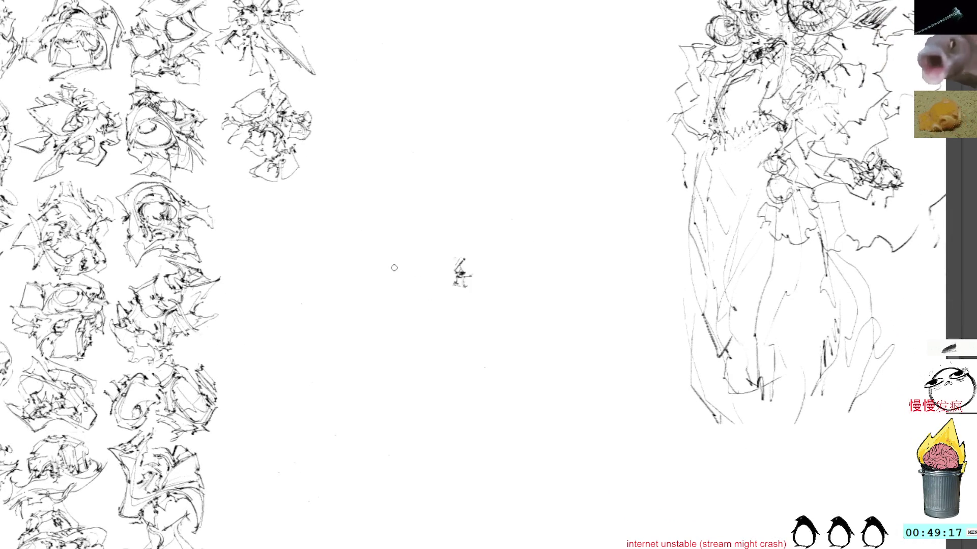
{"action": "left_click_drag", "start_coordinate": [442, 272], "coordinate": [467, 273]}
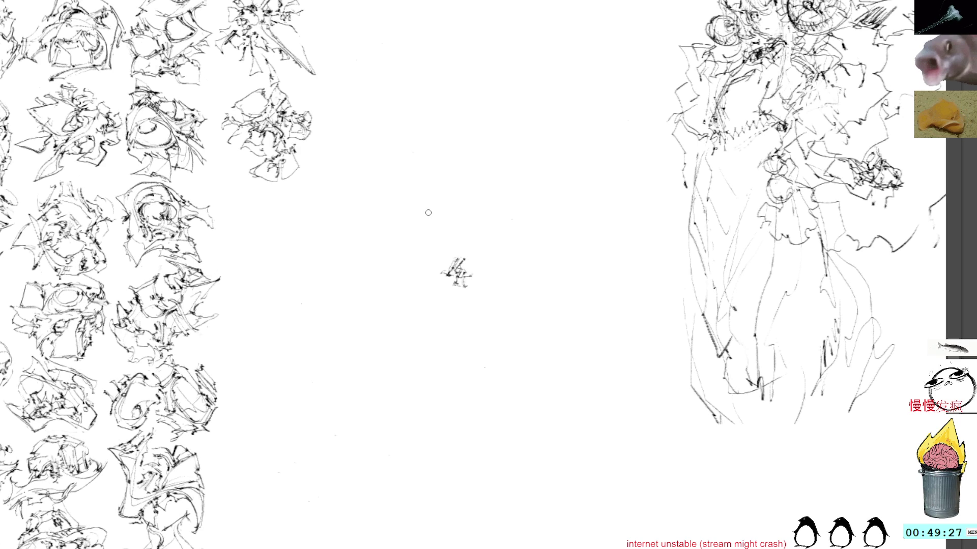
{"action": "mouse_move", "coordinate": [428, 233]}
{"action": "left_mouse_down"}
{"action": "mouse_move", "coordinate": [395, 243]}
{"action": "mouse_move", "coordinate": [453, 264]}
{"action": "mouse_move", "coordinate": [416, 281]}
{"action": "mouse_move", "coordinate": [428, 287]}
{"action": "mouse_move", "coordinate": [397, 287]}
{"action": "mouse_move", "coordinate": [425, 309]}
{"action": "mouse_move", "coordinate": [457, 287]}
{"action": "mouse_move", "coordinate": [458, 333]}
{"action": "left_mouse_up"}
{"action": "mouse_move", "coordinate": [467, 276]}
{"action": "left_mouse_down"}
{"action": "mouse_move", "coordinate": [479, 290]}
{"action": "mouse_move", "coordinate": [470, 258]}
{"action": "mouse_move", "coordinate": [483, 263]}
{"action": "left_mouse_up"}
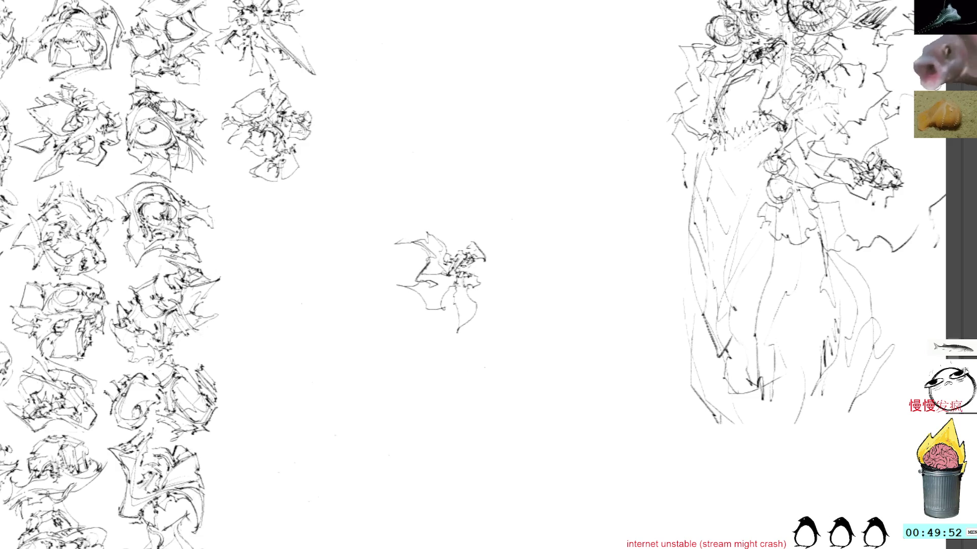
{"action": "mouse_move", "coordinate": [462, 271]}
{"action": "left_mouse_down"}
{"action": "mouse_move", "coordinate": [491, 277]}
{"action": "mouse_move", "coordinate": [476, 283]}
{"action": "mouse_move", "coordinate": [479, 261]}
{"action": "mouse_move", "coordinate": [490, 265]}
{"action": "mouse_move", "coordinate": [483, 243]}
{"action": "mouse_move", "coordinate": [487, 259]}
{"action": "mouse_move", "coordinate": [498, 258]}
{"action": "mouse_move", "coordinate": [497, 278]}
{"action": "left_mouse_up"}
{"action": "key", "text": "ctrl+z"}
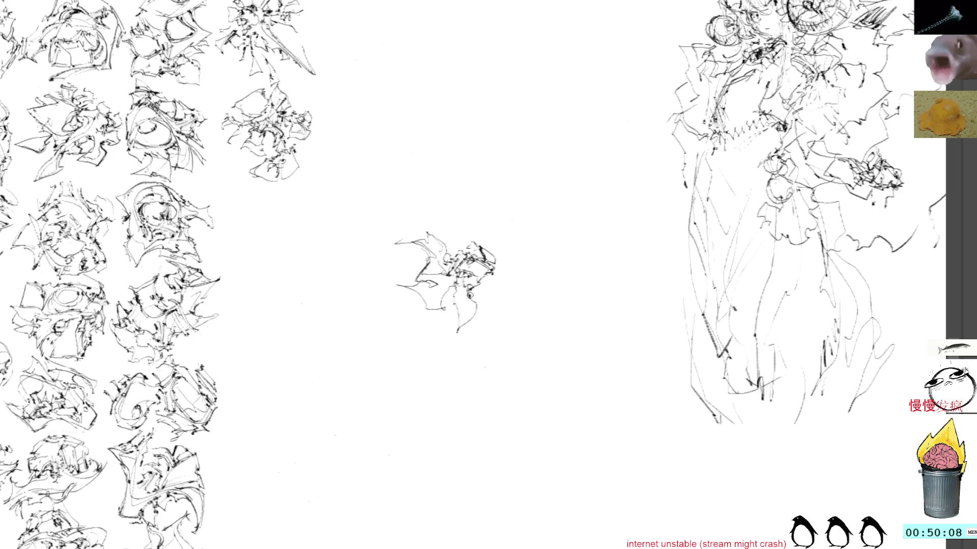
Add inner details, lengthen the tail, spike the right edge and top, then pick the sketch up to move left.
{"action": "left_click_drag", "start_coordinate": [471, 291], "coordinate": [479, 296]}
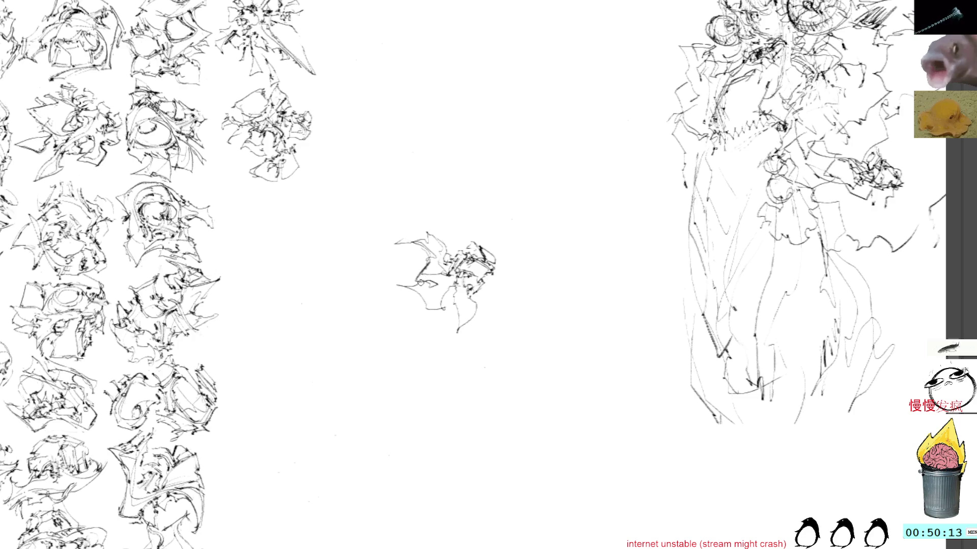
{"action": "mouse_move", "coordinate": [427, 284]}
{"action": "left_mouse_down"}
{"action": "mouse_move", "coordinate": [438, 287]}
{"action": "mouse_move", "coordinate": [420, 288]}
{"action": "mouse_move", "coordinate": [439, 307]}
{"action": "mouse_move", "coordinate": [456, 293]}
{"action": "left_mouse_up"}
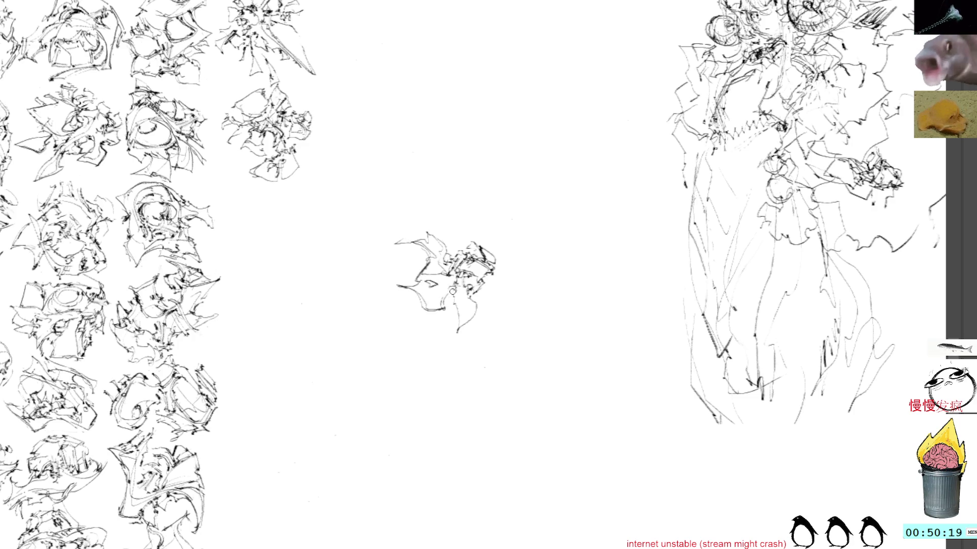
{"action": "left_click_drag", "start_coordinate": [455, 290], "coordinate": [452, 339]}
{"action": "left_click_drag", "start_coordinate": [481, 307], "coordinate": [469, 324]}
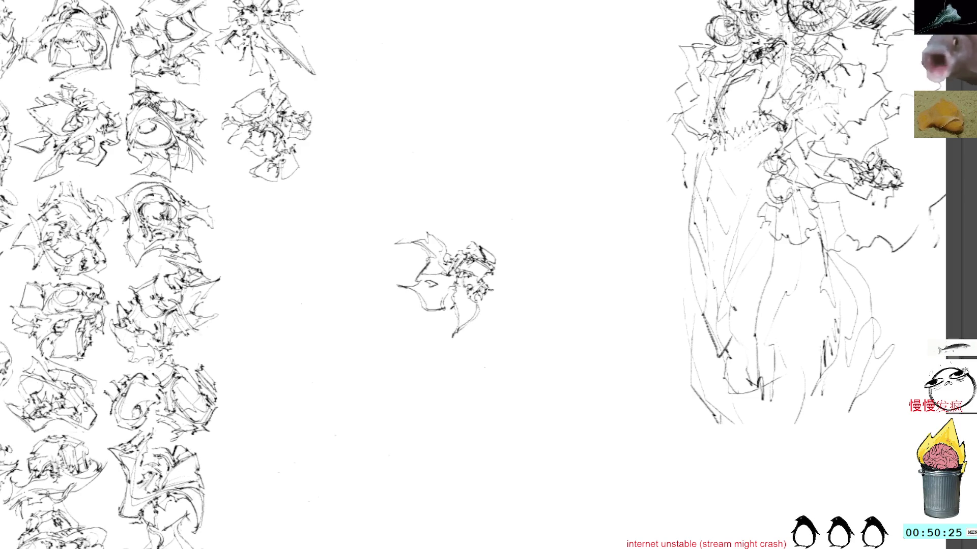
{"action": "mouse_move", "coordinate": [483, 297]}
{"action": "left_mouse_down"}
{"action": "mouse_move", "coordinate": [501, 274]}
{"action": "mouse_move", "coordinate": [499, 289]}
{"action": "mouse_move", "coordinate": [501, 267]}
{"action": "left_mouse_up"}
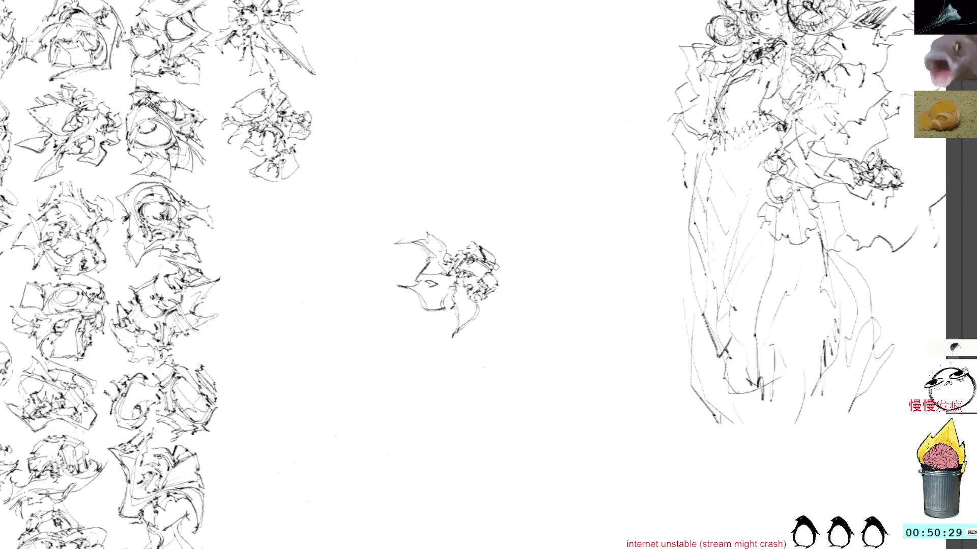
{"action": "left_click_drag", "start_coordinate": [443, 241], "coordinate": [466, 233]}
{"action": "left_click_drag", "start_coordinate": [458, 247], "coordinate": [467, 237]}
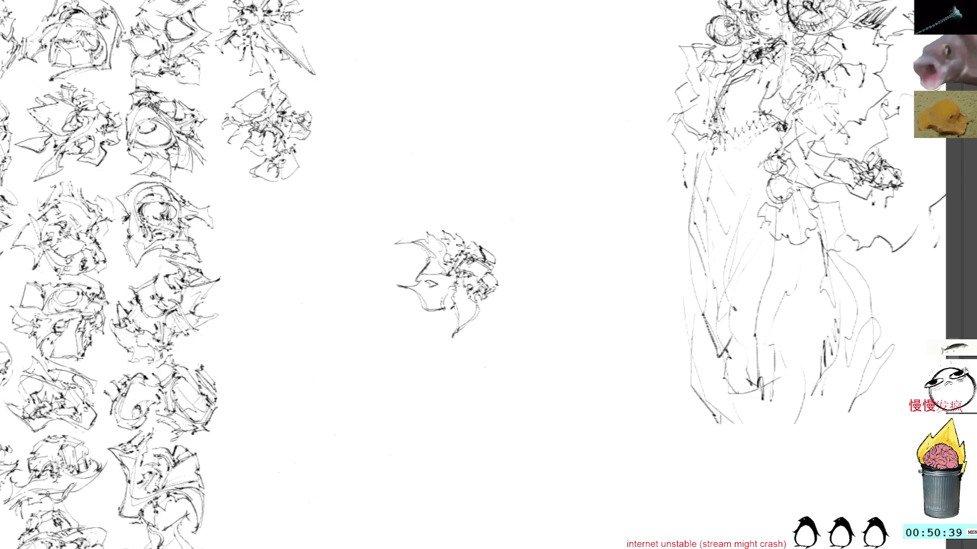
{"action": "left_click_drag", "start_coordinate": [455, 247], "coordinate": [309, 191]}
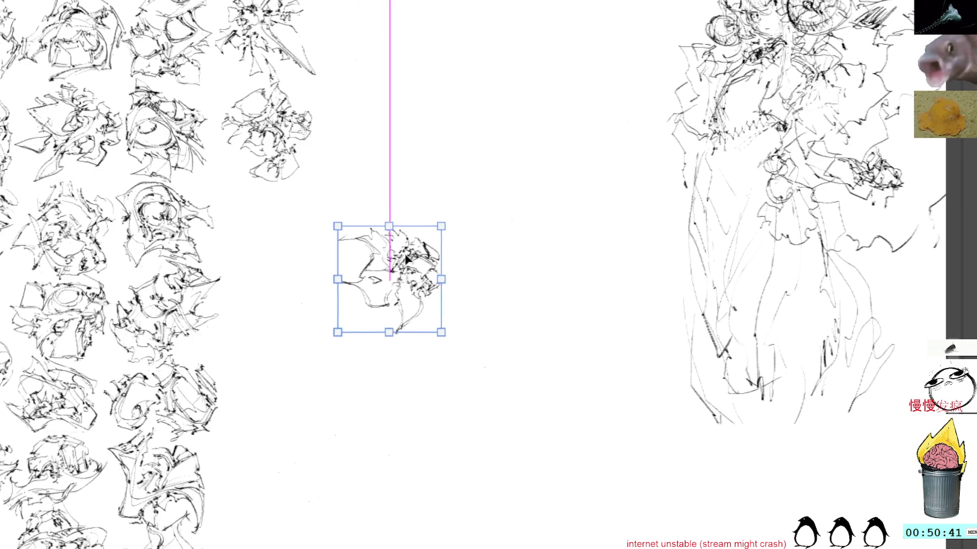
Slot the sketch into the grid's open space, commit it, undo a stray mark and pan back to open canvas.
{"action": "left_click_drag", "start_coordinate": [333, 220], "coordinate": [419, 224]}
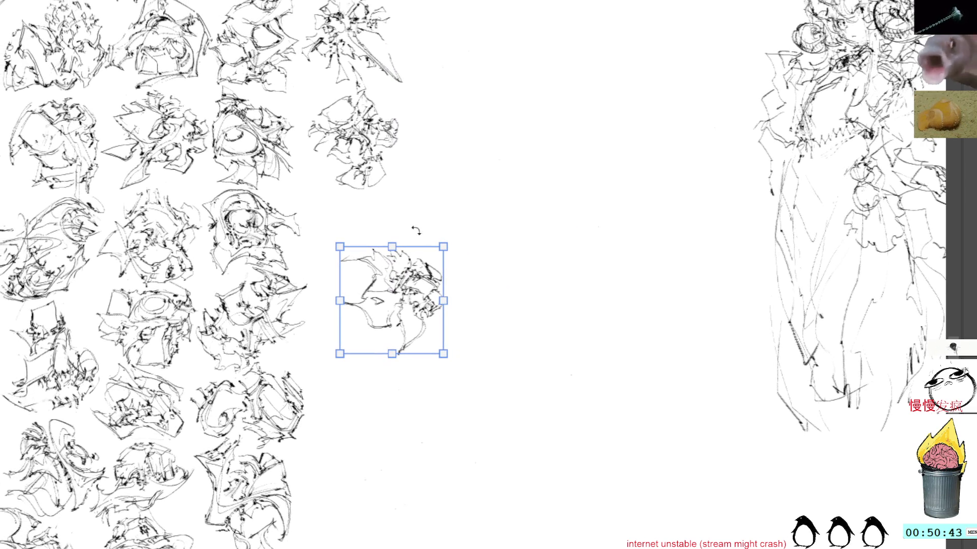
{"action": "left_click_drag", "start_coordinate": [410, 257], "coordinate": [367, 257]}
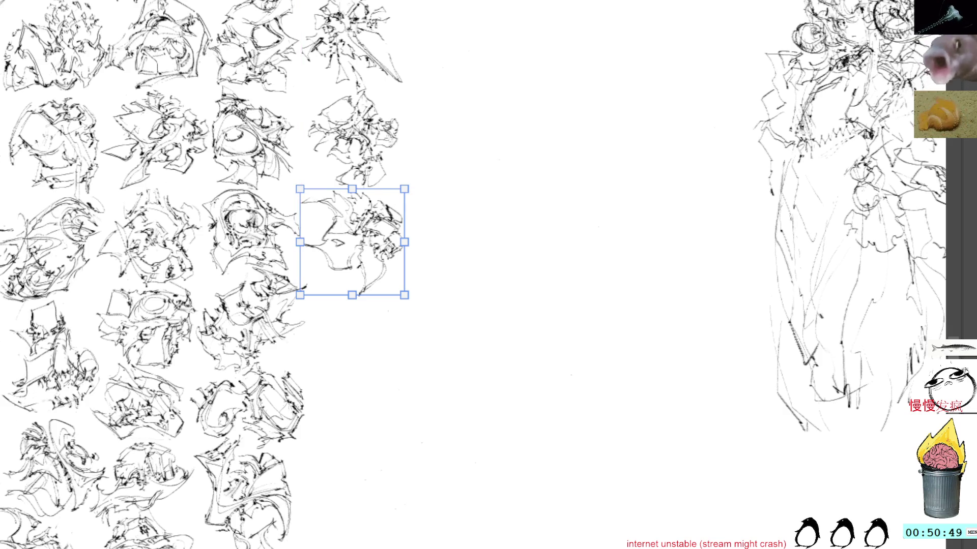
{"action": "key", "text": "Return"}
{"action": "mouse_move", "coordinate": [401, 264]}
{"action": "left_mouse_down"}
{"action": "mouse_move", "coordinate": [361, 295]}
{"action": "mouse_move", "coordinate": [386, 305]}
{"action": "mouse_move", "coordinate": [334, 310]}
{"action": "left_mouse_up"}
{"action": "key", "text": "ctrl+t"}
{"action": "key", "text": "ctrl+z"}
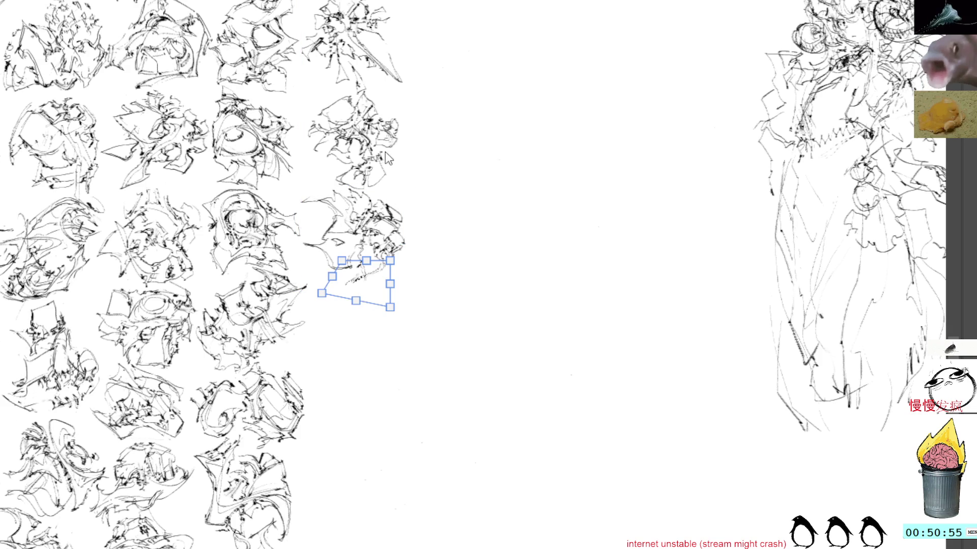
{"action": "key", "text": "ctrl+z"}
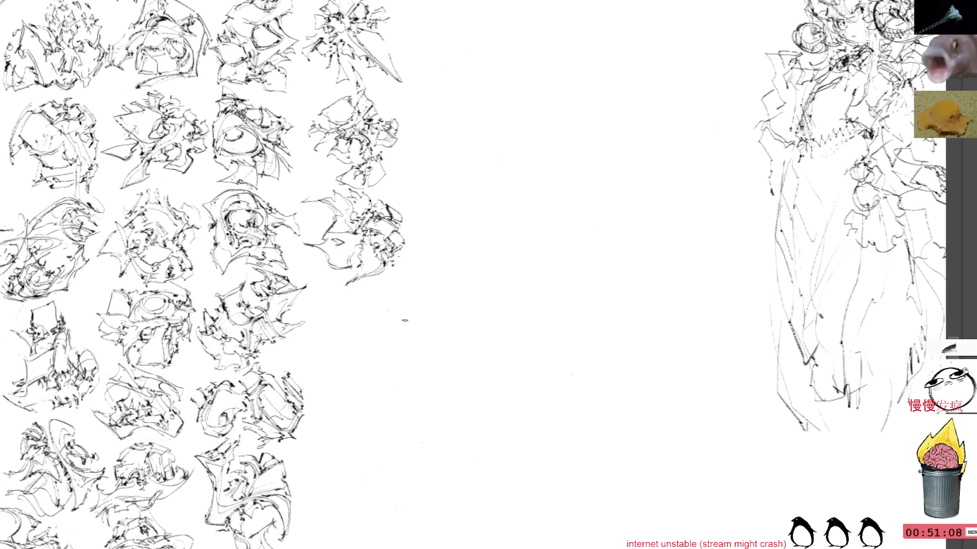
{"action": "mouse_move", "coordinate": [401, 313]}
{"action": "left_mouse_down"}
{"action": "mouse_move", "coordinate": [380, 306]}
{"action": "mouse_move", "coordinate": [375, 262]}
{"action": "mouse_move", "coordinate": [361, 287]}
{"action": "left_mouse_up"}
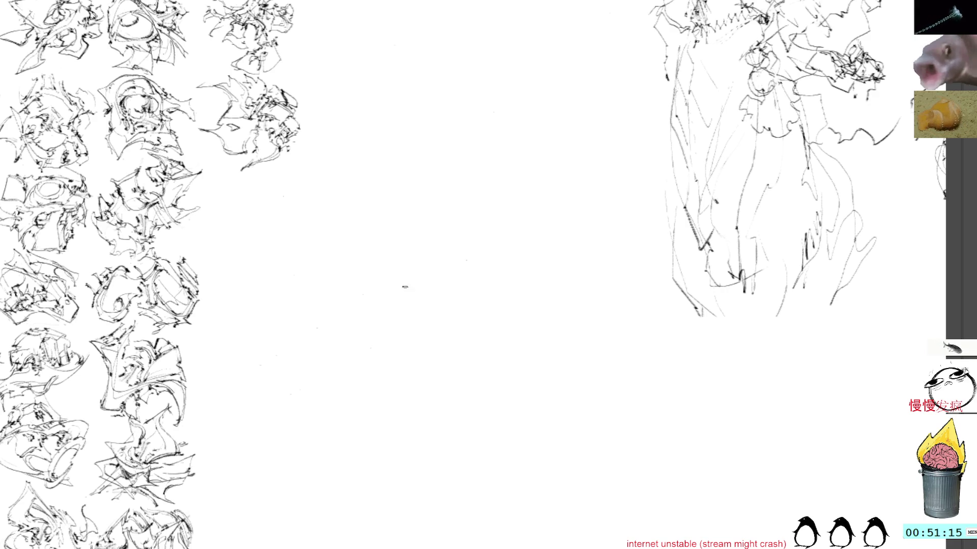
Begin a tiny figure, undo an unwanted curve, nudge it with transform and extend it with a long leftward line.
{"action": "left_click_drag", "start_coordinate": [460, 243], "coordinate": [467, 267]}
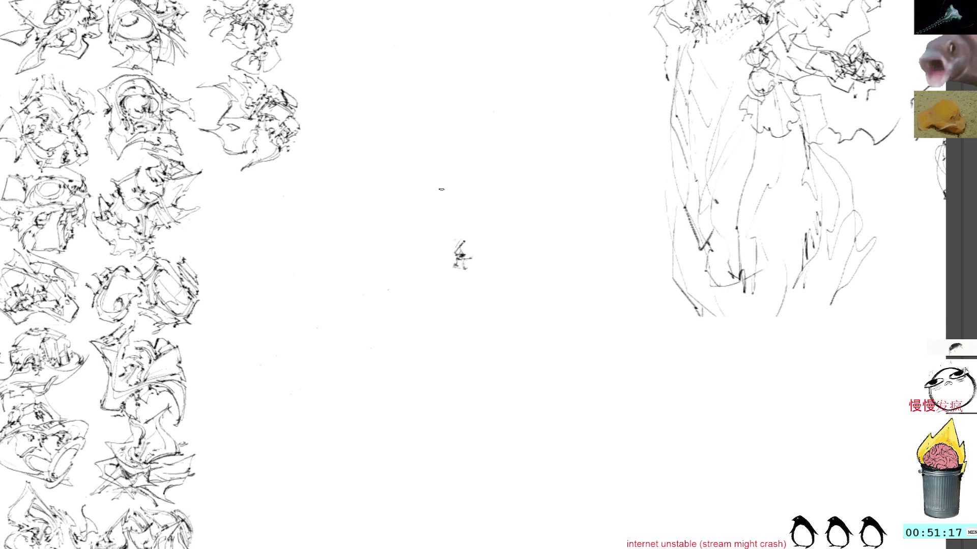
{"action": "mouse_move", "coordinate": [441, 188]}
{"action": "left_mouse_down"}
{"action": "mouse_move", "coordinate": [566, 440]}
{"action": "mouse_move", "coordinate": [553, 287]}
{"action": "mouse_move", "coordinate": [478, 230]}
{"action": "left_mouse_up"}
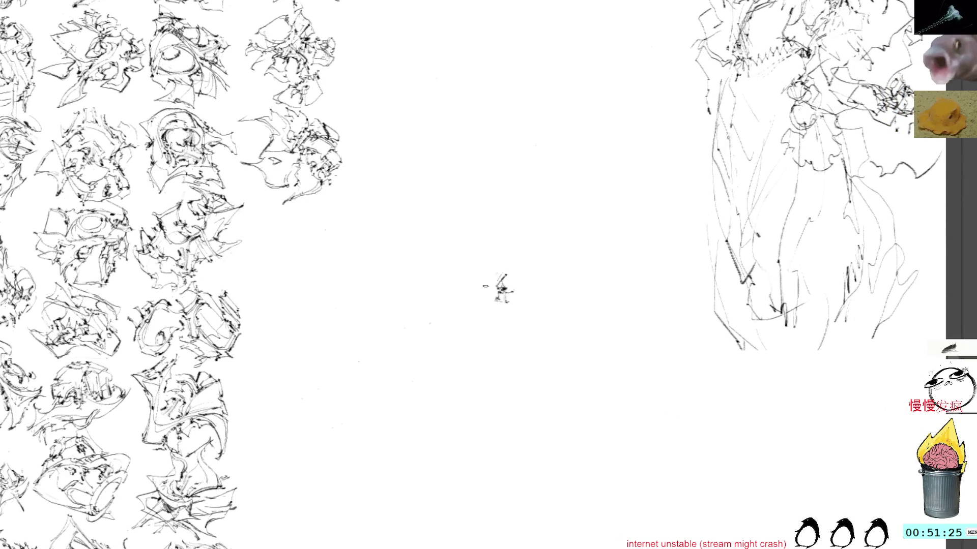
{"action": "left_click_drag", "start_coordinate": [462, 313], "coordinate": [530, 293]}
{"action": "key", "text": "ctrl+z"}
{"action": "left_click_drag", "start_coordinate": [511, 244], "coordinate": [458, 220]}
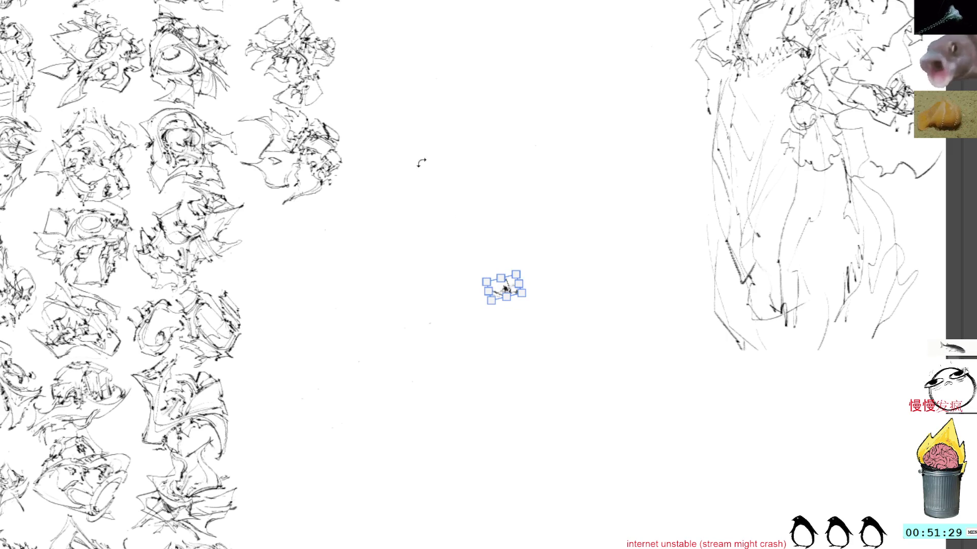
{"action": "key", "text": "b"}
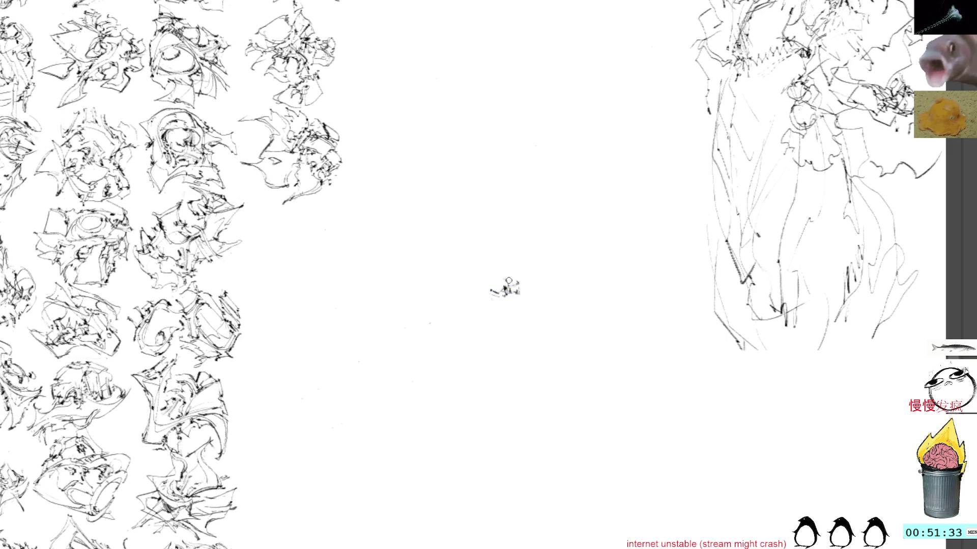
{"action": "mouse_move", "coordinate": [501, 279]}
{"action": "left_mouse_down"}
{"action": "mouse_move", "coordinate": [495, 268]}
{"action": "mouse_move", "coordinate": [453, 284]}
{"action": "mouse_move", "coordinate": [516, 314]}
{"action": "mouse_move", "coordinate": [550, 294]}
{"action": "mouse_move", "coordinate": [505, 314]}
{"action": "left_mouse_up"}
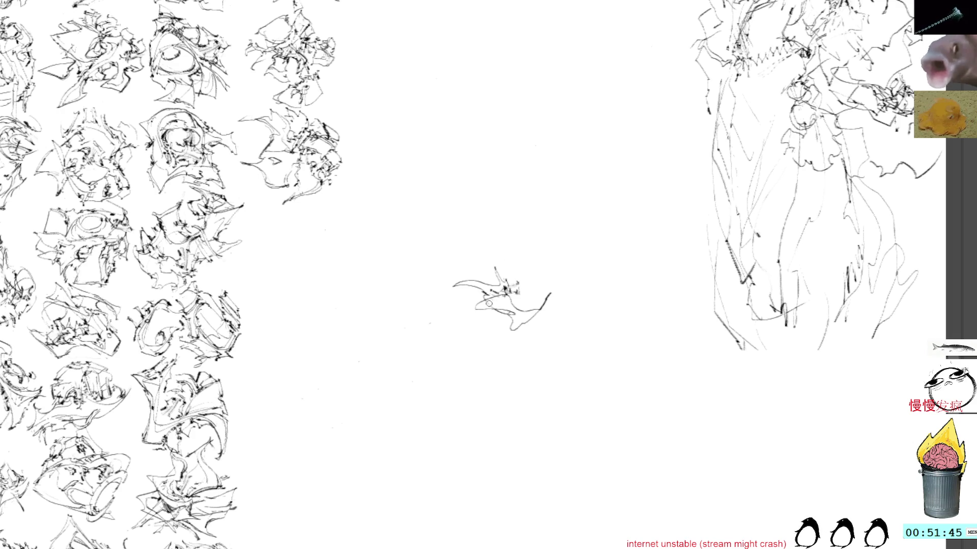
Add underside and top strokes, redraw the upper-left wing longer, then start dragging the sketch toward the grid.
{"action": "mouse_move", "coordinate": [483, 302]}
{"action": "left_mouse_down"}
{"action": "mouse_move", "coordinate": [459, 313]}
{"action": "mouse_move", "coordinate": [504, 313]}
{"action": "left_mouse_up"}
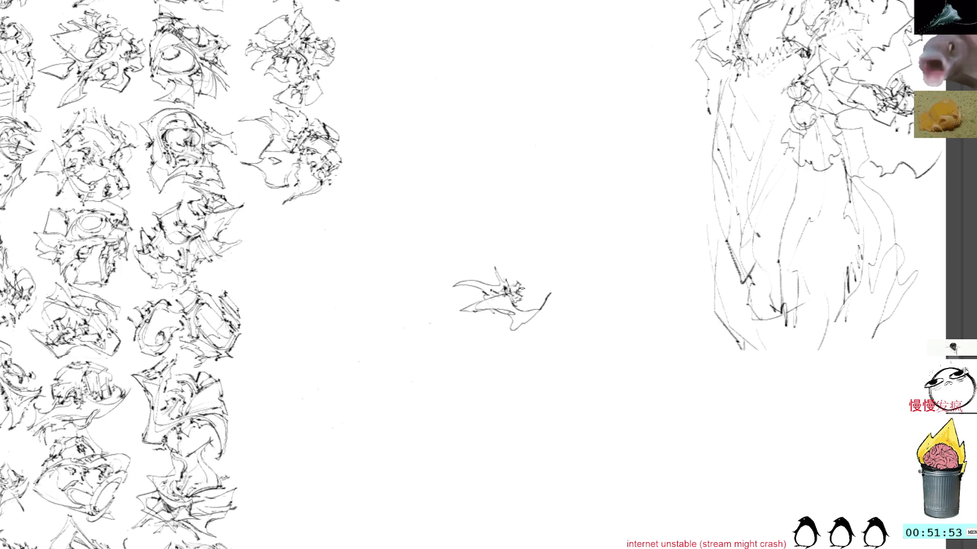
{"action": "mouse_move", "coordinate": [516, 280]}
{"action": "left_mouse_down"}
{"action": "mouse_move", "coordinate": [519, 272]}
{"action": "mouse_move", "coordinate": [528, 278]}
{"action": "mouse_move", "coordinate": [527, 297]}
{"action": "mouse_move", "coordinate": [541, 304]}
{"action": "left_mouse_up"}
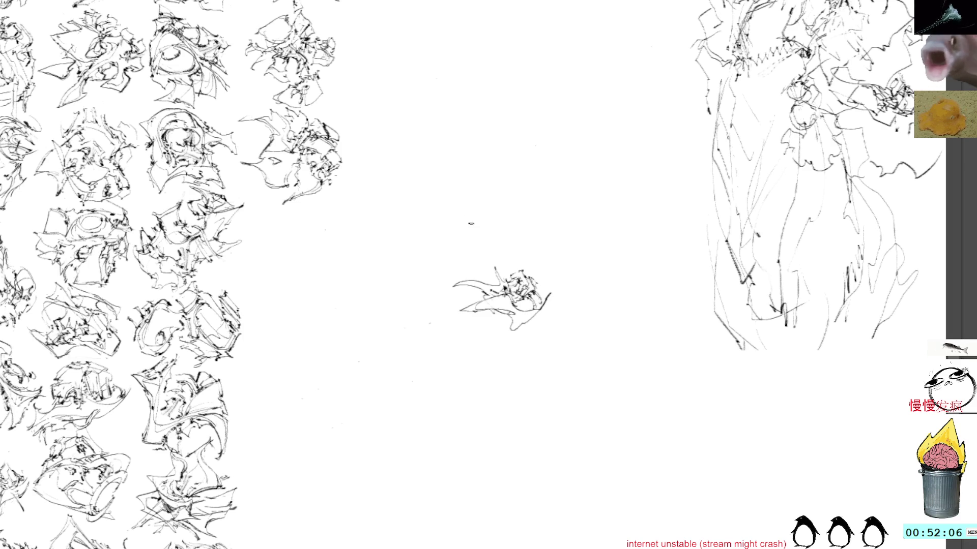
{"action": "key", "text": "ctrl+z"}
{"action": "left_click_drag", "start_coordinate": [472, 279], "coordinate": [437, 293]}
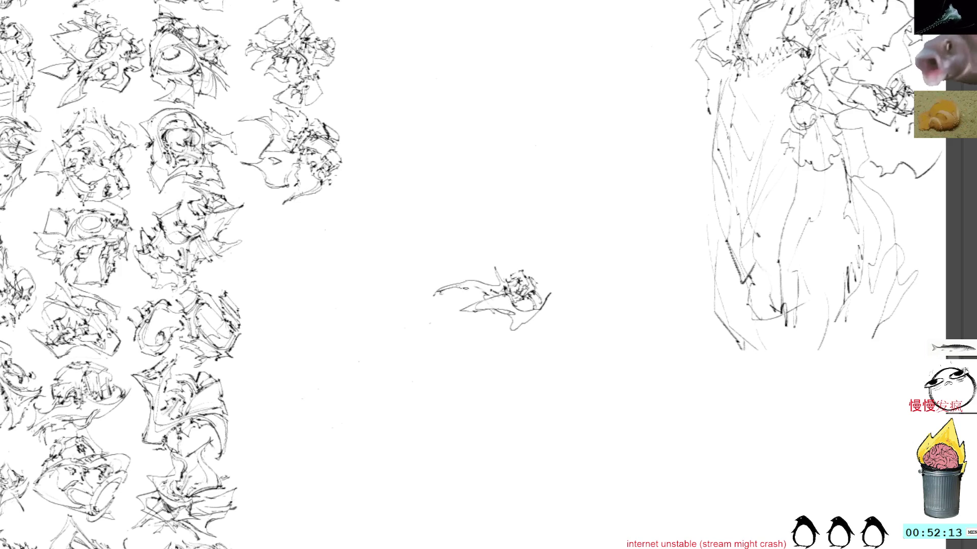
{"action": "mouse_move", "coordinate": [466, 278]}
{"action": "left_mouse_down"}
{"action": "mouse_move", "coordinate": [490, 271]}
{"action": "mouse_move", "coordinate": [459, 284]}
{"action": "mouse_move", "coordinate": [454, 274]}
{"action": "mouse_move", "coordinate": [498, 254]}
{"action": "mouse_move", "coordinate": [509, 275]}
{"action": "mouse_move", "coordinate": [485, 281]}
{"action": "left_mouse_up"}
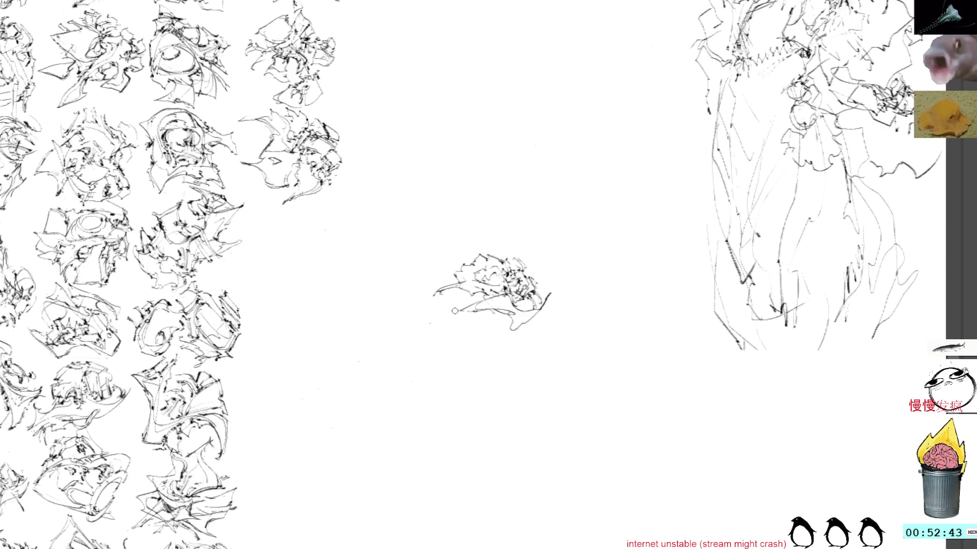
{"action": "mouse_move", "coordinate": [481, 310]}
{"action": "left_mouse_down"}
{"action": "mouse_move", "coordinate": [512, 335]}
{"action": "mouse_move", "coordinate": [551, 311]}
{"action": "mouse_move", "coordinate": [557, 293]}
{"action": "left_mouse_up"}
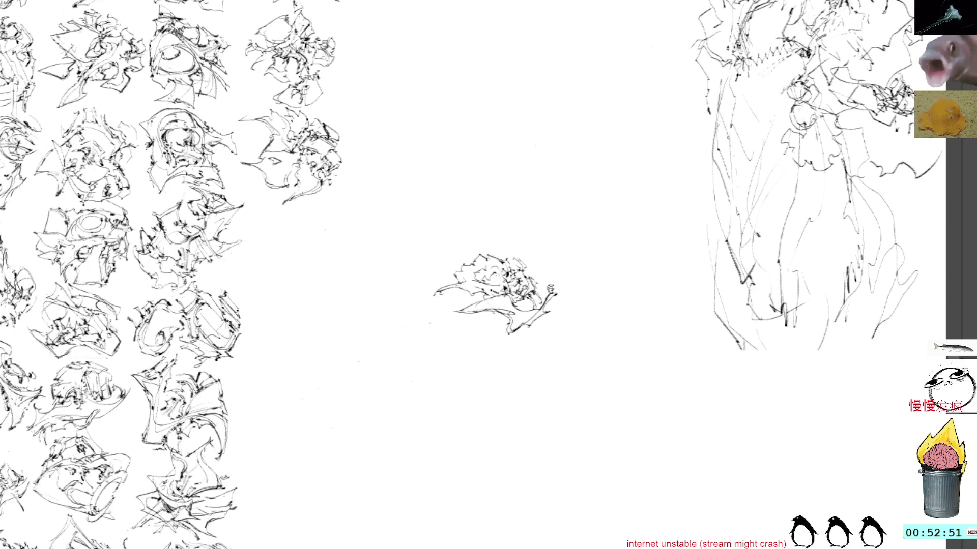
{"action": "mouse_move", "coordinate": [515, 288]}
{"action": "left_mouse_down"}
{"action": "mouse_move", "coordinate": [486, 294]}
{"action": "mouse_move", "coordinate": [305, 245]}
{"action": "left_mouse_up"}
Nudge the sketch into its grid slot, rotate it slightly counter-clockwise, commit and pan back to open canvas.
{"action": "left_click_drag", "start_coordinate": [380, 220], "coordinate": [472, 308]}
{"action": "left_click_drag", "start_coordinate": [420, 346], "coordinate": [417, 323]}
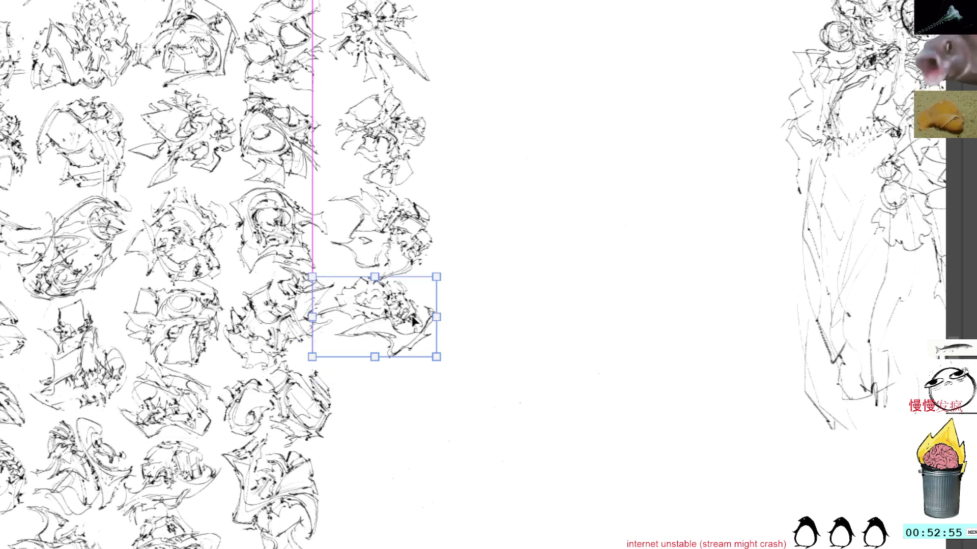
{"action": "mouse_move", "coordinate": [473, 309]}
{"action": "left_mouse_down"}
{"action": "mouse_move", "coordinate": [418, 263]}
{"action": "mouse_move", "coordinate": [389, 290]}
{"action": "left_mouse_up"}
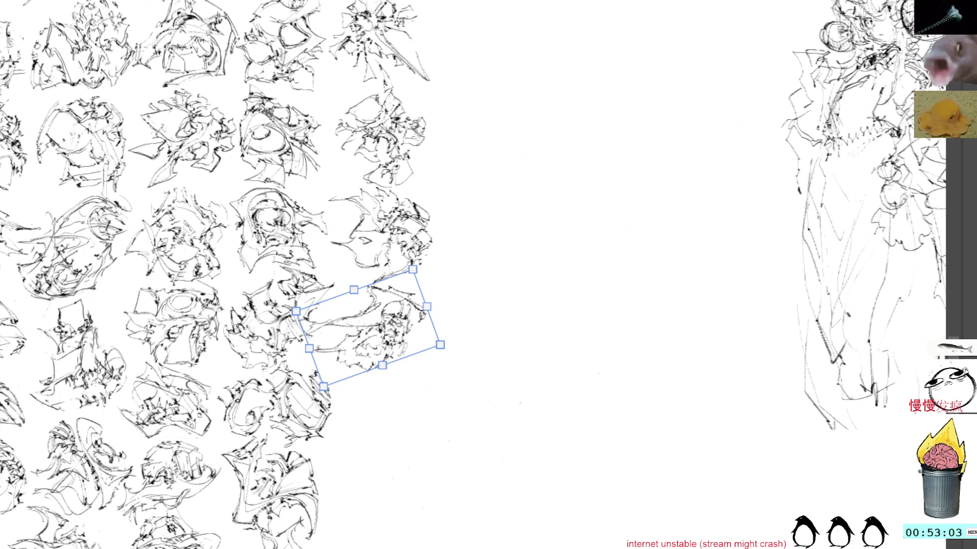
{"action": "key", "text": "Return"}
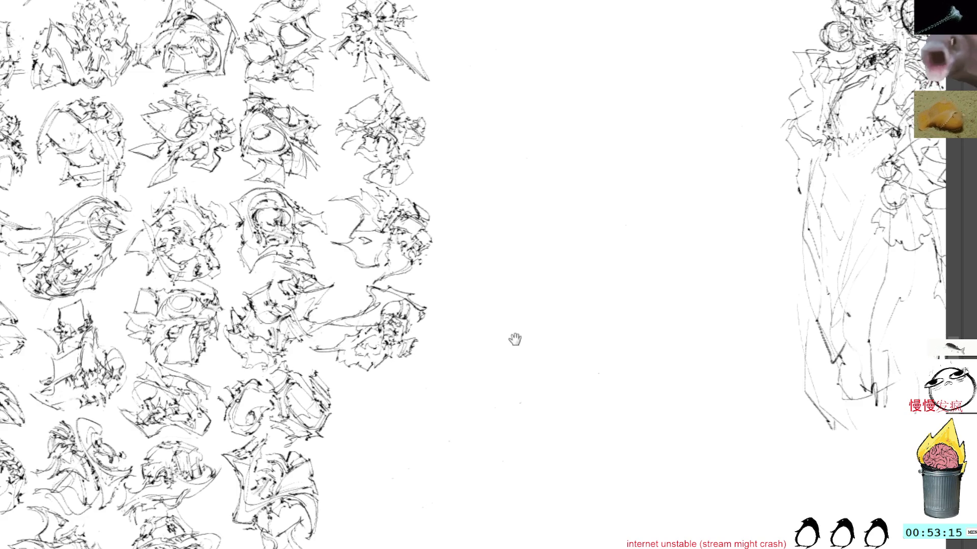
{"action": "left_click_drag", "start_coordinate": [514, 340], "coordinate": [450, 324]}
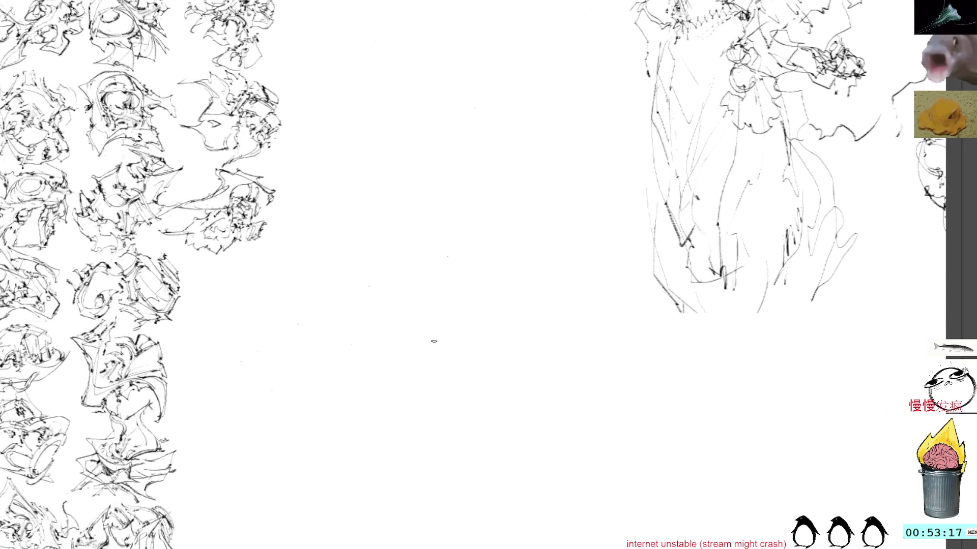
Redo a stroke, then ink a leg line and extra detail onto the tiny central figure.
{"action": "key", "text": "ctrl+shift+z"}
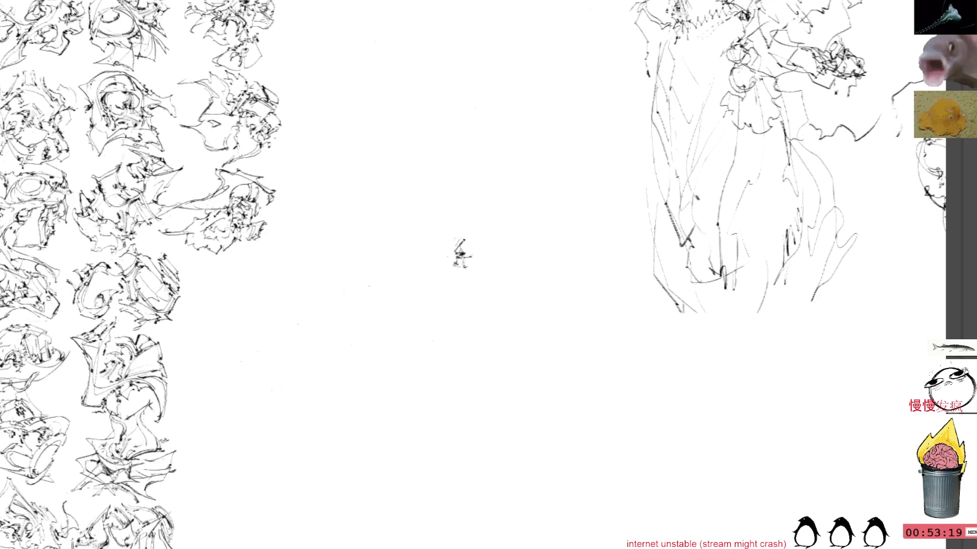
{"action": "mouse_move", "coordinate": [459, 263]}
{"action": "left_mouse_down"}
{"action": "mouse_move", "coordinate": [445, 287]}
{"action": "mouse_move", "coordinate": [481, 298]}
{"action": "left_mouse_up"}
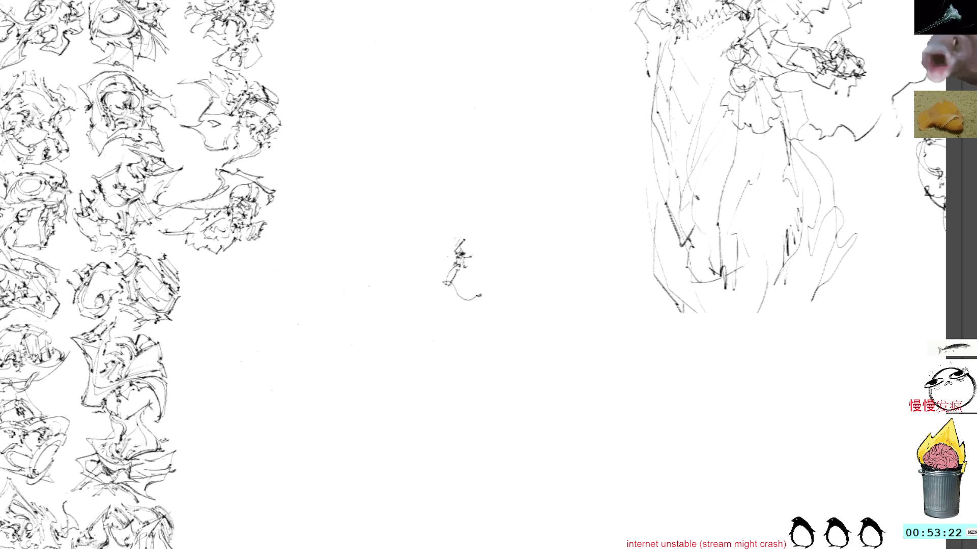
{"action": "mouse_move", "coordinate": [464, 257]}
{"action": "left_mouse_down"}
{"action": "mouse_move", "coordinate": [480, 296]}
{"action": "mouse_move", "coordinate": [493, 287]}
{"action": "mouse_move", "coordinate": [470, 255]}
{"action": "mouse_move", "coordinate": [493, 259]}
{"action": "left_mouse_up"}
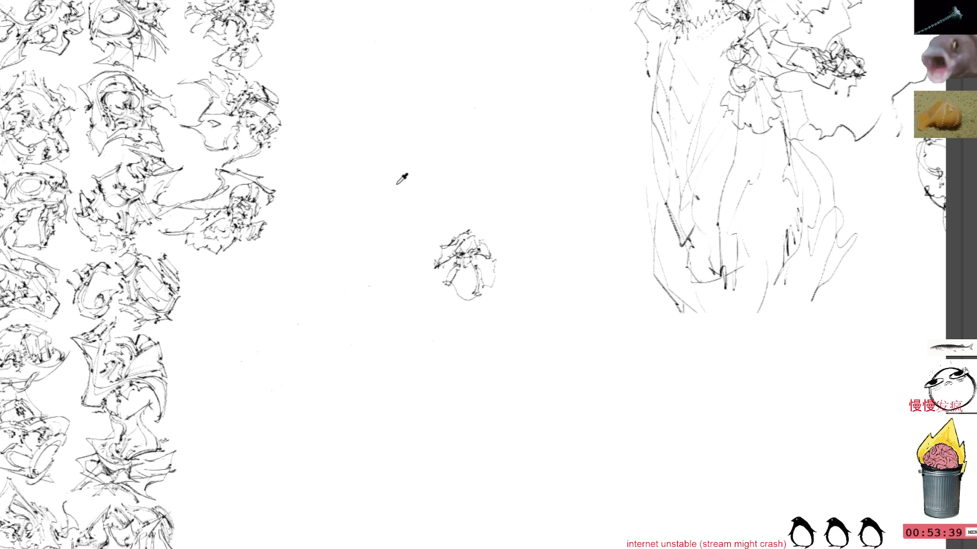
Ink the creature's top, right side and lower edge, then ready it for moving.
{"action": "left_click_drag", "start_coordinate": [462, 231], "coordinate": [484, 228]}
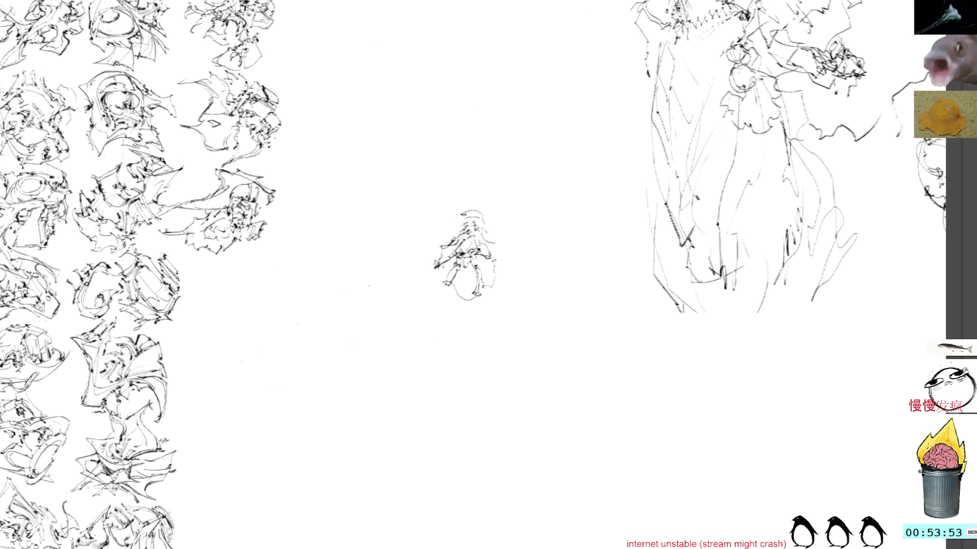
{"action": "mouse_move", "coordinate": [495, 238]}
{"action": "left_mouse_down"}
{"action": "mouse_move", "coordinate": [505, 253]}
{"action": "mouse_move", "coordinate": [497, 244]}
{"action": "left_mouse_up"}
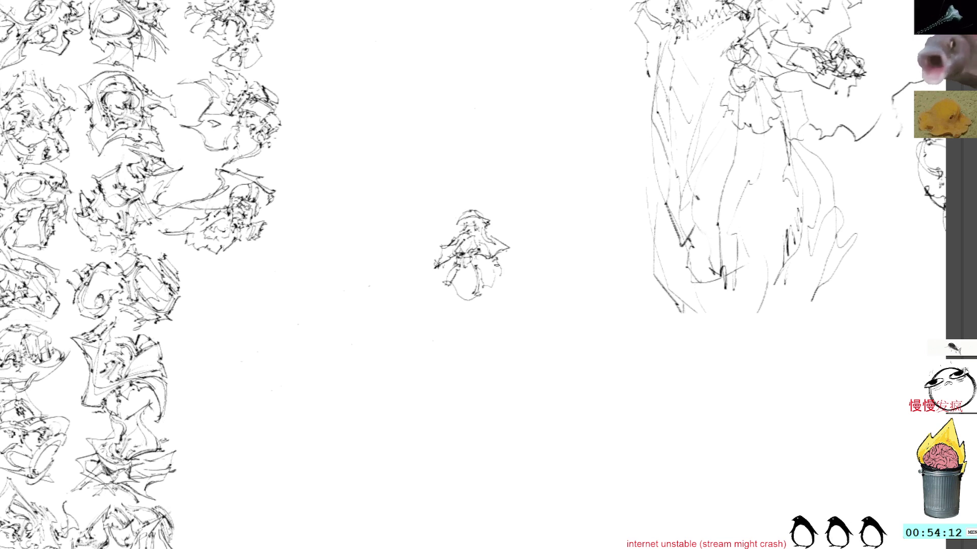
{"action": "mouse_move", "coordinate": [495, 260]}
{"action": "left_mouse_down"}
{"action": "mouse_move", "coordinate": [503, 278]}
{"action": "mouse_move", "coordinate": [479, 287]}
{"action": "left_mouse_up"}
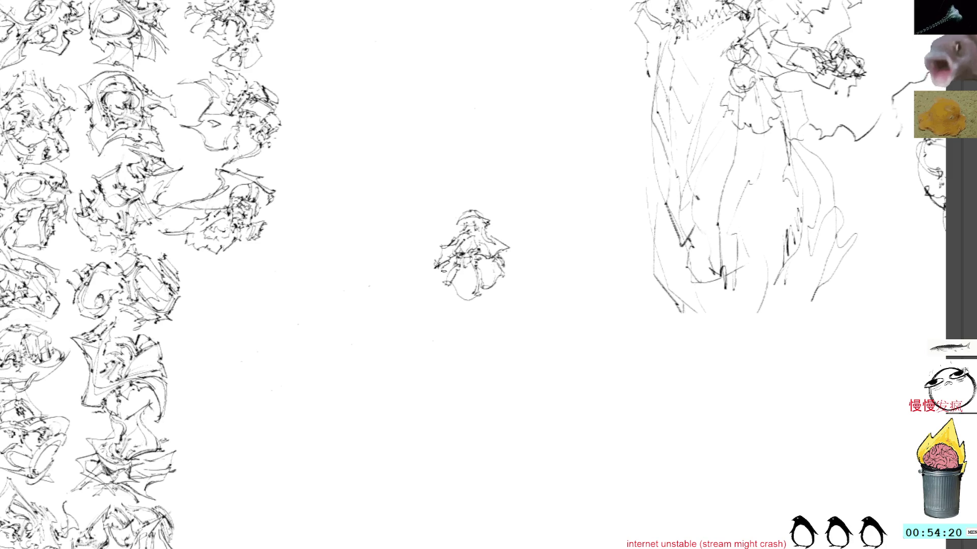
{"action": "key", "text": "ctrl+t"}
Drag the creature down-left into the grid's bottom row, confirm, and ink its right edge.
{"action": "mouse_move", "coordinate": [470, 286]}
{"action": "left_mouse_down"}
{"action": "mouse_move", "coordinate": [336, 330]}
{"action": "mouse_move", "coordinate": [244, 516]}
{"action": "left_mouse_up"}
{"action": "scroll", "coordinate": [397, 352], "scroll_direction": "up", "scroll_amount": 2}
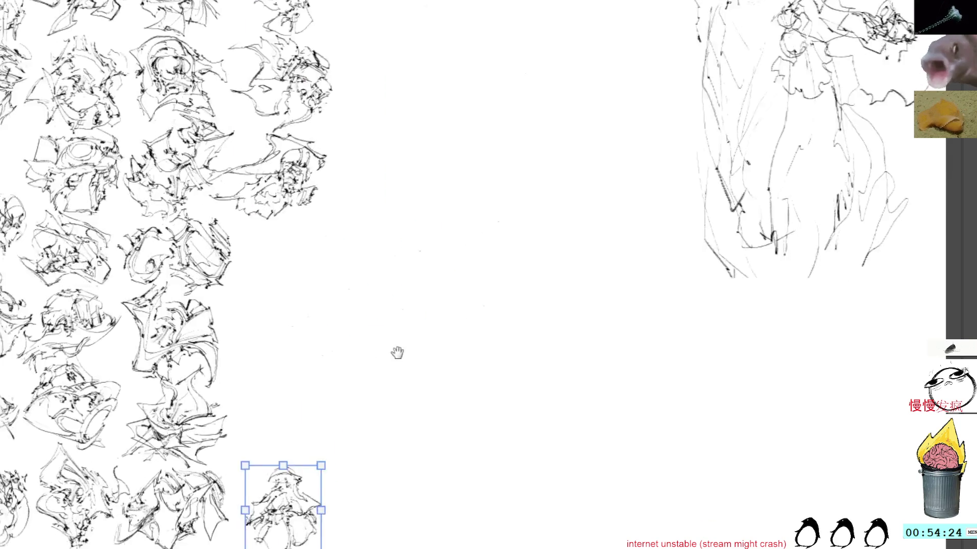
{"action": "left_click_drag", "start_coordinate": [354, 457], "coordinate": [344, 445]}
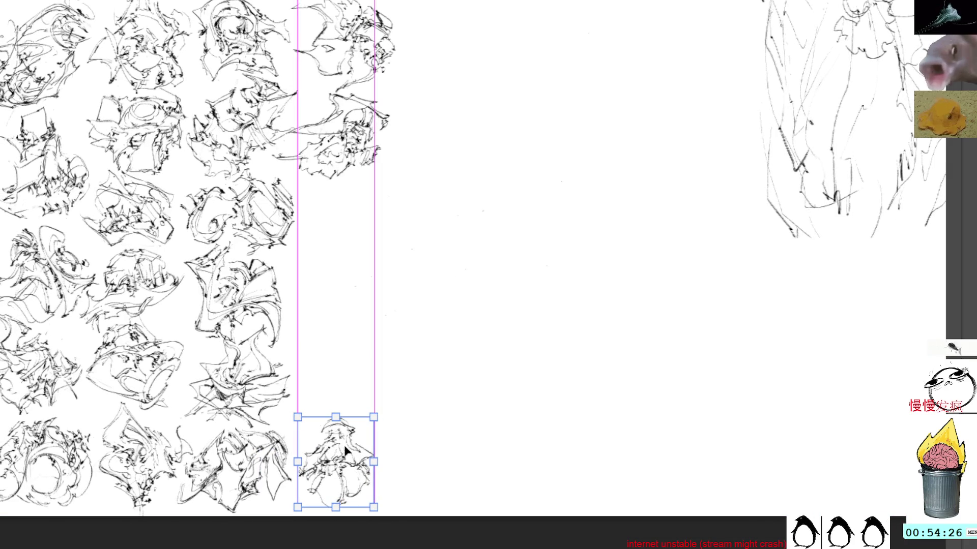
{"action": "key", "text": "Return"}
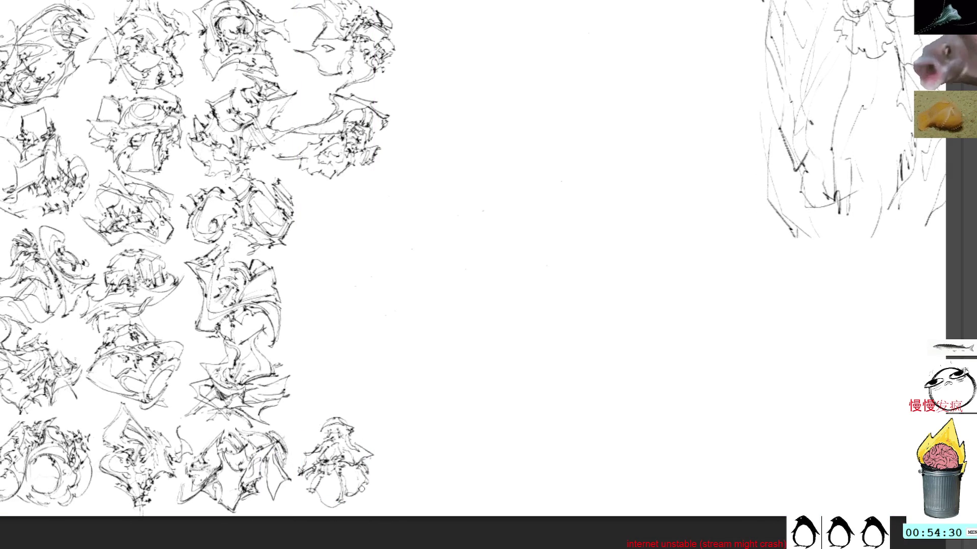
{"action": "mouse_move", "coordinate": [360, 501]}
{"action": "left_mouse_down"}
{"action": "mouse_move", "coordinate": [385, 474]}
{"action": "mouse_move", "coordinate": [389, 489]}
{"action": "mouse_move", "coordinate": [380, 492]}
{"action": "mouse_move", "coordinate": [371, 458]}
{"action": "left_mouse_up"}
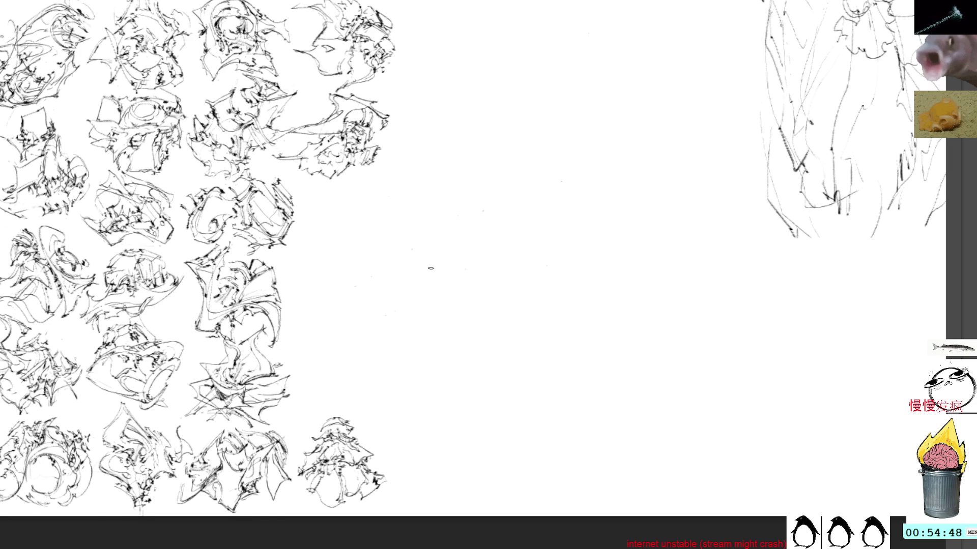
{"action": "key", "text": "space"}
Pan to the grid, darken the bottom-right thumbnail, and pan back to blank canvas.
{"action": "left_click_drag", "start_coordinate": [491, 267], "coordinate": [459, 259]}
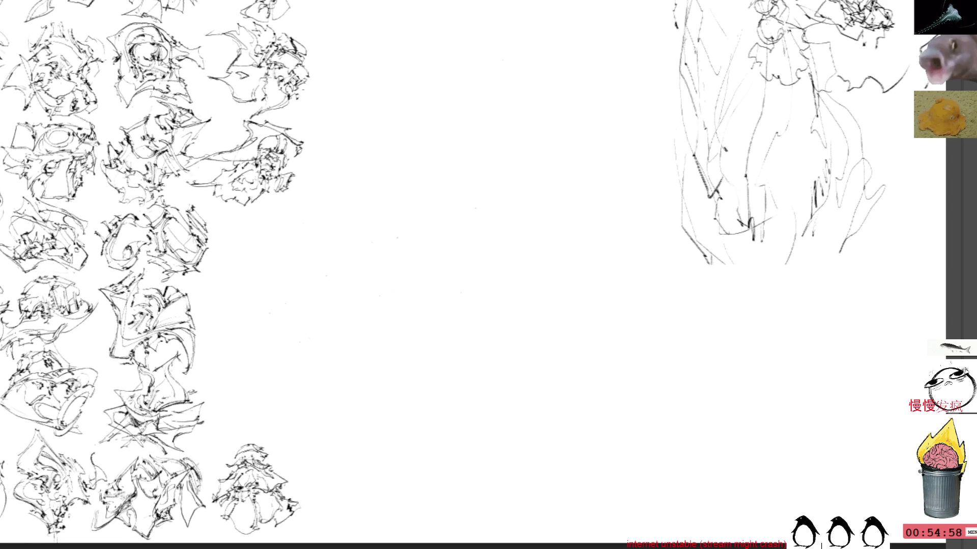
{"action": "left_click_drag", "start_coordinate": [264, 442], "coordinate": [286, 474]}
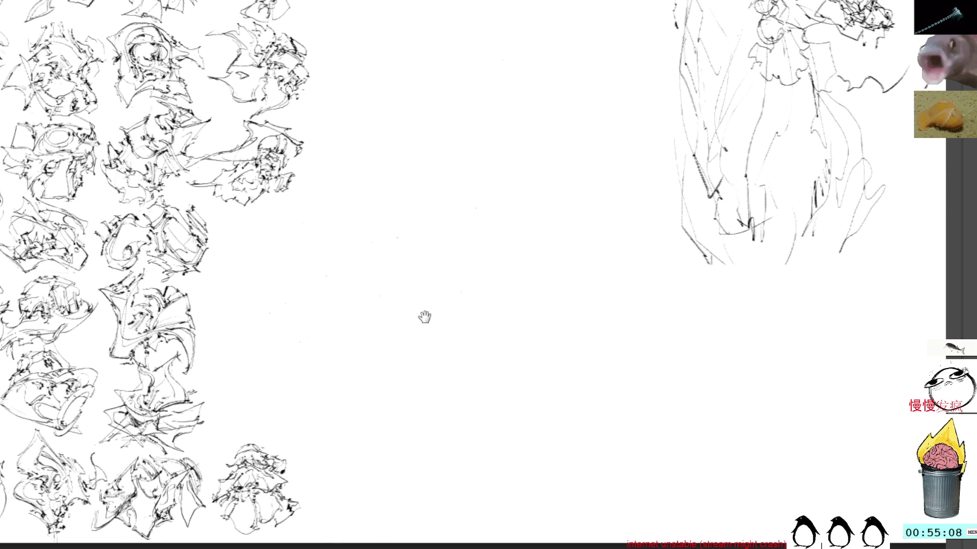
{"action": "left_click_drag", "start_coordinate": [424, 317], "coordinate": [379, 324]}
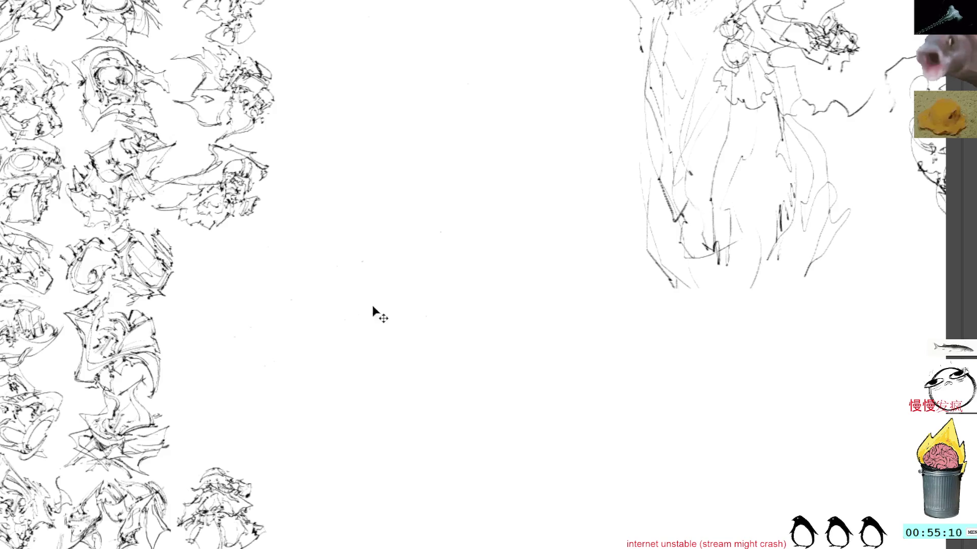
Lay down the new creature's first stroke and zigzag left end, undoing one stray stroke.
{"action": "mouse_move", "coordinate": [460, 226]}
{"action": "left_mouse_down"}
{"action": "mouse_move", "coordinate": [463, 255]}
{"action": "mouse_move", "coordinate": [400, 249]}
{"action": "left_mouse_up"}
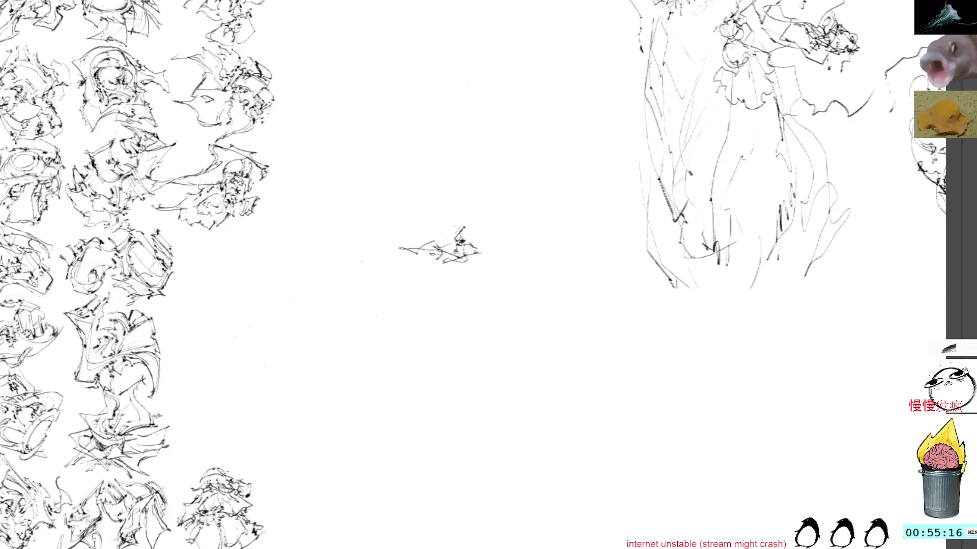
{"action": "left_click_drag", "start_coordinate": [399, 247], "coordinate": [425, 243]}
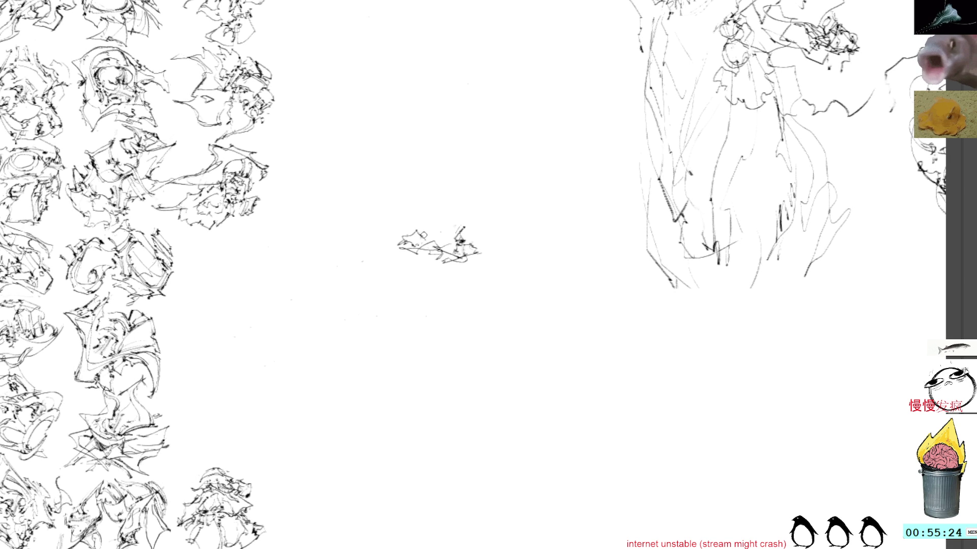
{"action": "mouse_move", "coordinate": [421, 233]}
{"action": "left_mouse_down"}
{"action": "mouse_move", "coordinate": [433, 246]}
{"action": "mouse_move", "coordinate": [410, 251]}
{"action": "mouse_move", "coordinate": [419, 247]}
{"action": "mouse_move", "coordinate": [413, 257]}
{"action": "mouse_move", "coordinate": [427, 266]}
{"action": "left_mouse_up"}
{"action": "key", "text": "ctrl+z"}
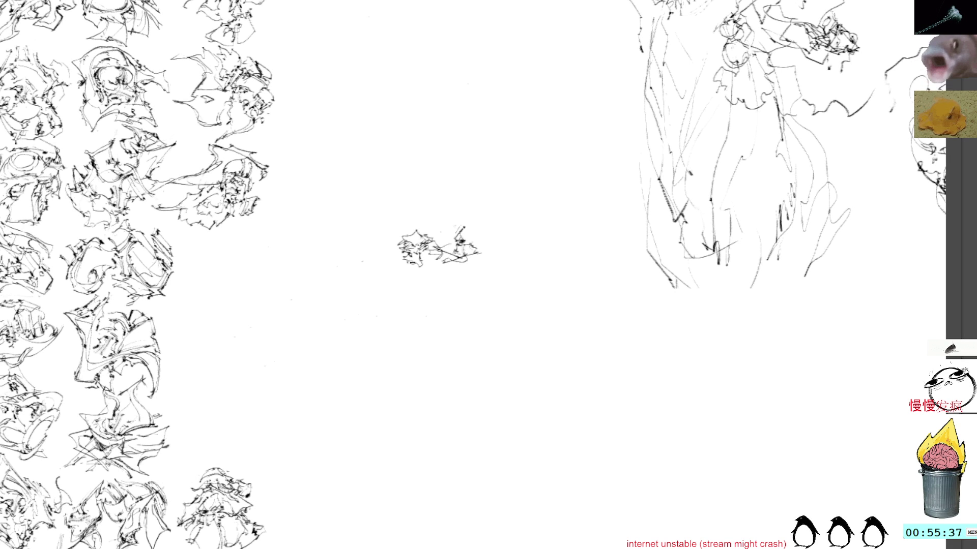
Darken the sketch's lower part and build up its middle and top-right.
{"action": "left_click_drag", "start_coordinate": [411, 256], "coordinate": [449, 277]}
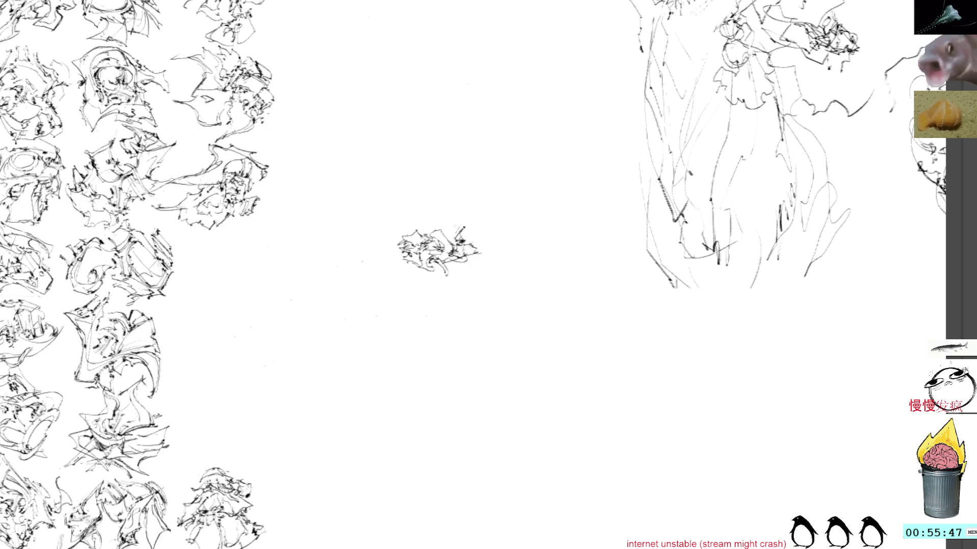
{"action": "mouse_move", "coordinate": [451, 263]}
{"action": "left_mouse_down"}
{"action": "mouse_move", "coordinate": [452, 284]}
{"action": "mouse_move", "coordinate": [475, 261]}
{"action": "left_mouse_up"}
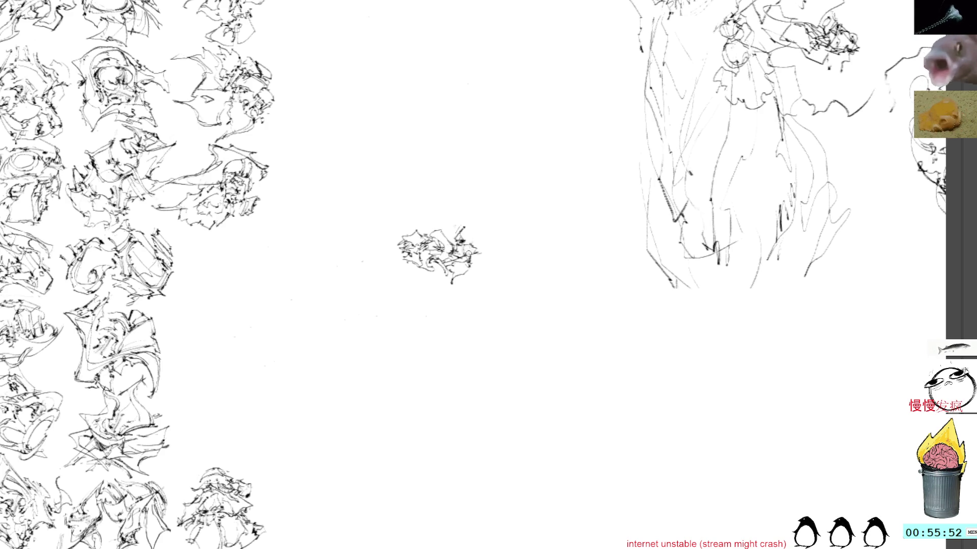
{"action": "mouse_move", "coordinate": [472, 234]}
{"action": "left_mouse_down"}
{"action": "mouse_move", "coordinate": [485, 227]}
{"action": "mouse_move", "coordinate": [487, 243]}
{"action": "mouse_move", "coordinate": [475, 231]}
{"action": "mouse_move", "coordinate": [493, 254]}
{"action": "mouse_move", "coordinate": [471, 262]}
{"action": "mouse_move", "coordinate": [486, 219]}
{"action": "mouse_move", "coordinate": [498, 249]}
{"action": "left_mouse_up"}
Ink an angular stroke down the sketch's right edge.
{"action": "left_click_drag", "start_coordinate": [493, 246], "coordinate": [476, 262]}
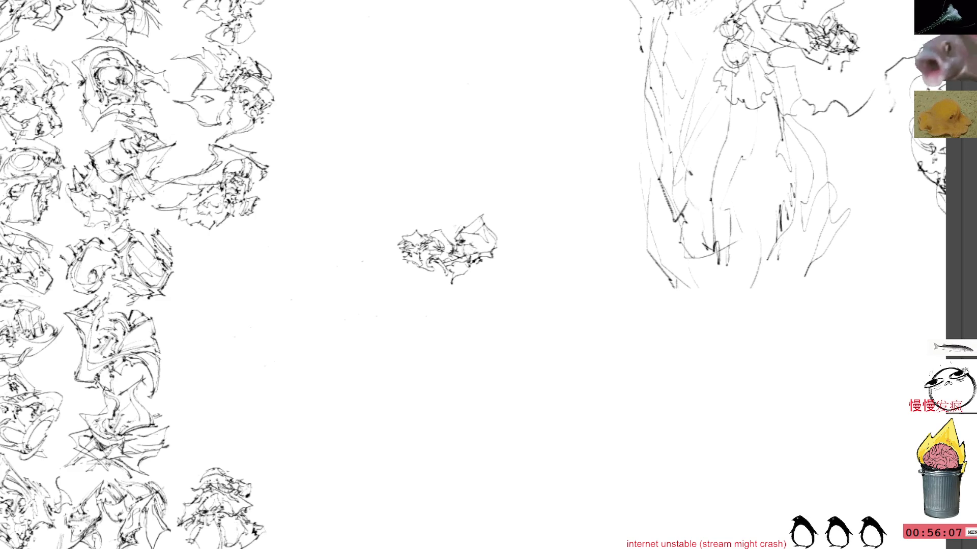
Drag the tangled creature to the end of its grid row, confirm, and pan slightly.
{"action": "left_click_drag", "start_coordinate": [447, 249], "coordinate": [239, 266]}
{"action": "scroll", "coordinate": [442, 236], "scroll_direction": "up", "scroll_amount": 2}
{"action": "left_click_drag", "start_coordinate": [416, 306], "coordinate": [405, 305]}
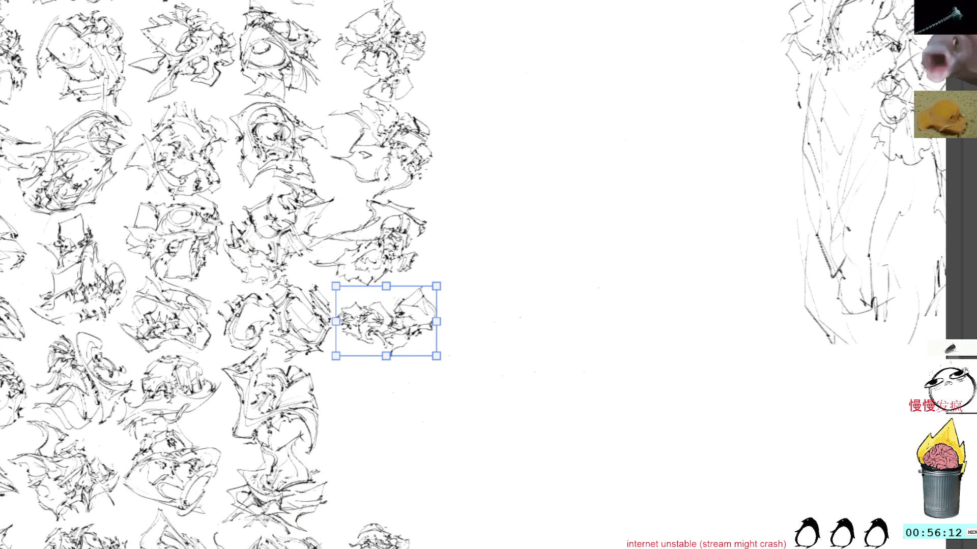
{"action": "key", "text": "ctrl+d"}
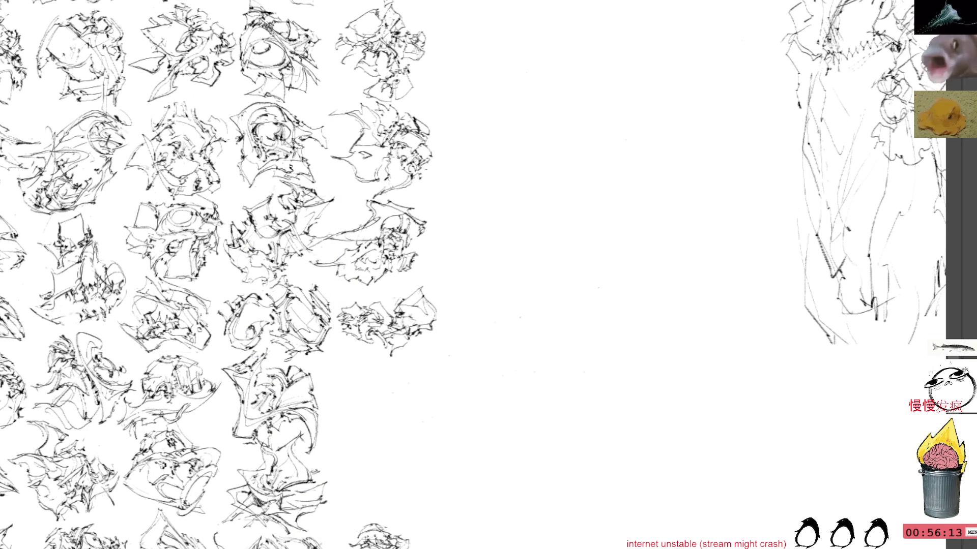
{"action": "left_click_drag", "start_coordinate": [552, 287], "coordinate": [505, 231]}
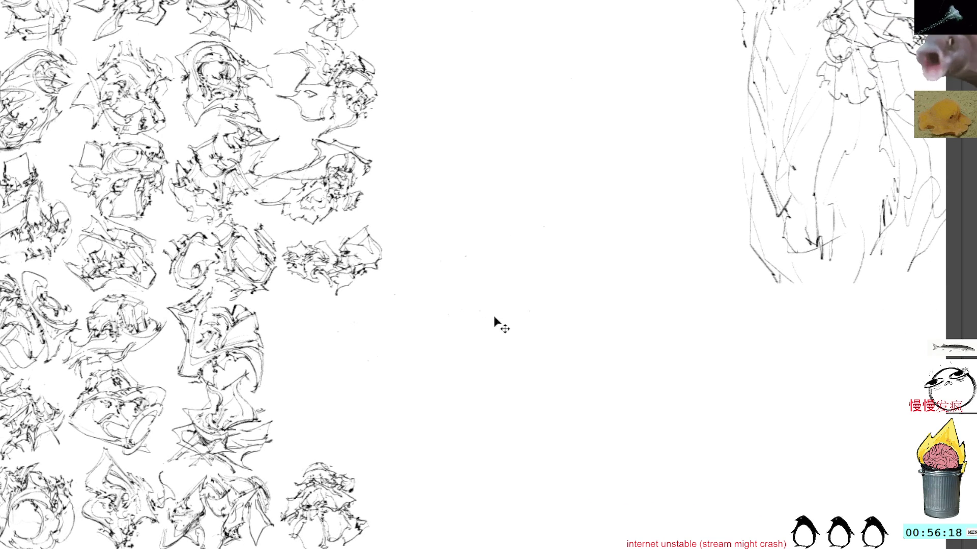
Draw the first vertical stroke of a new figure on the blank canvas.
{"action": "left_click_drag", "start_coordinate": [458, 227], "coordinate": [466, 252]}
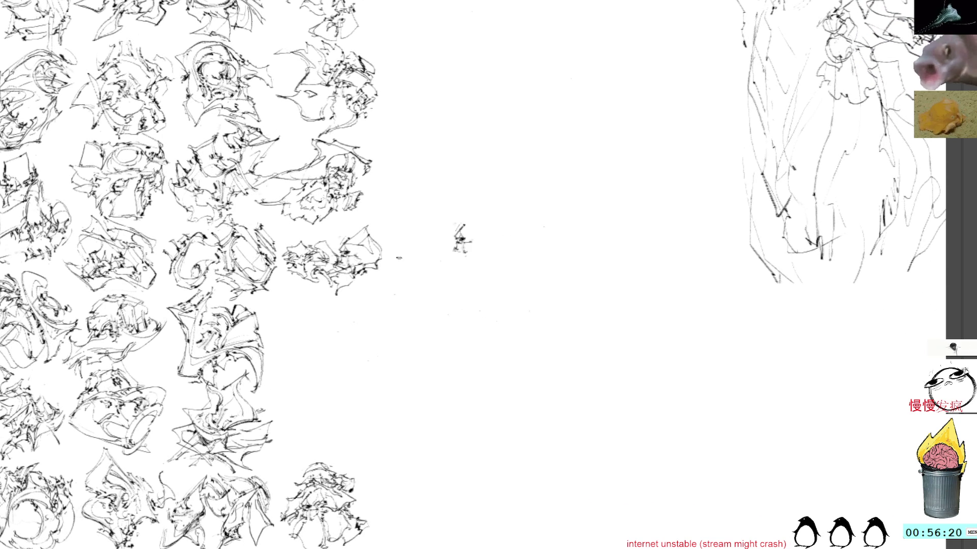